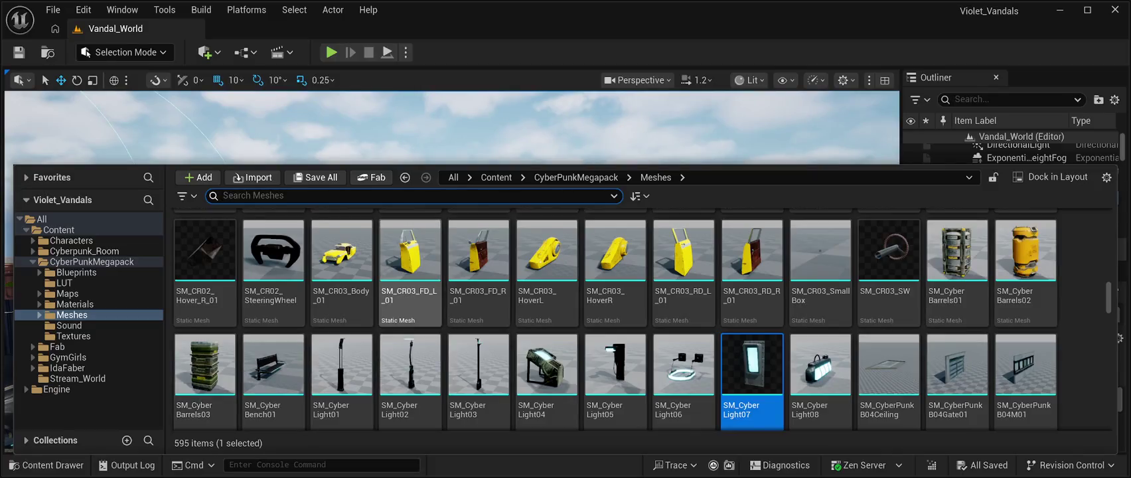
# - Scroll the CyberPunkMegapack Meshes folder down to the Restaurant assets and select SM_RestaurantMain
pyautogui.scroll(-3, 820, 299)
pyautogui.scroll(-6, 821, 299)
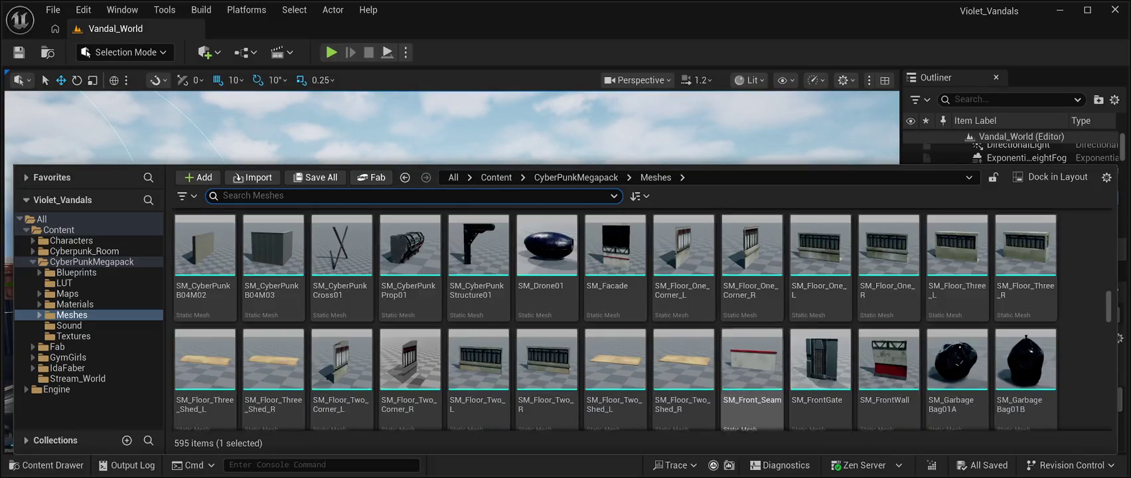
pyautogui.scroll(-2, 888, 319)
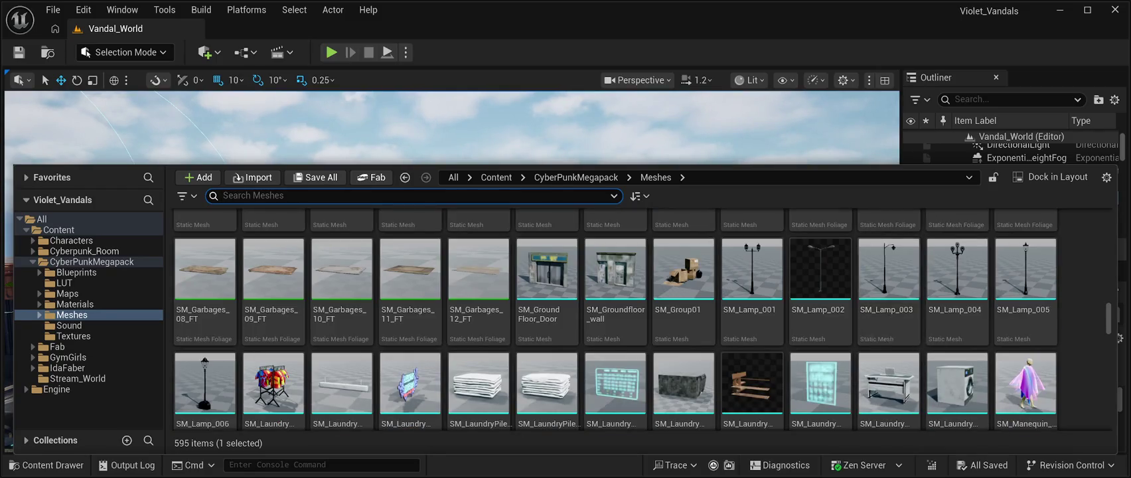
pyautogui.scroll(-1, 888, 358)
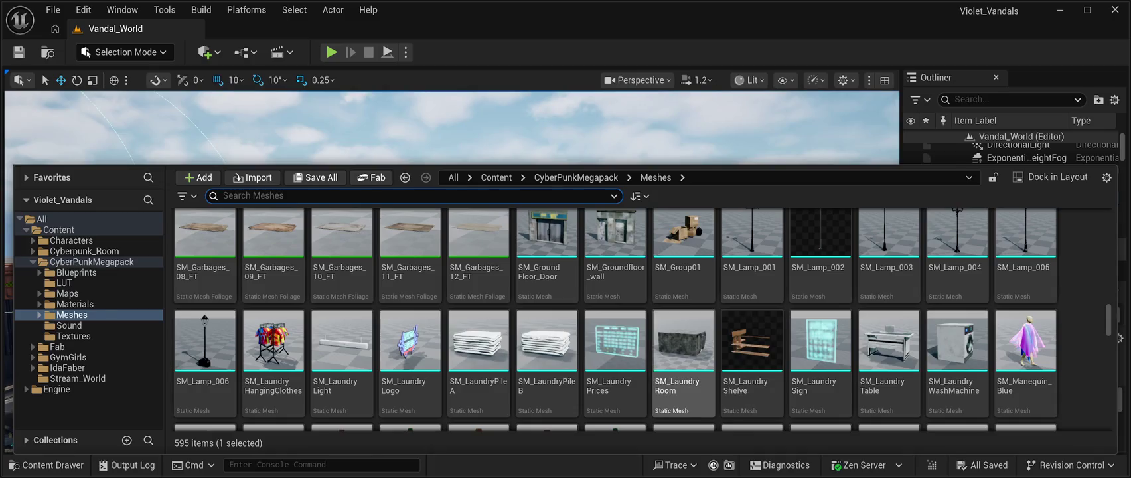
pyautogui.scroll(-1, 684, 345)
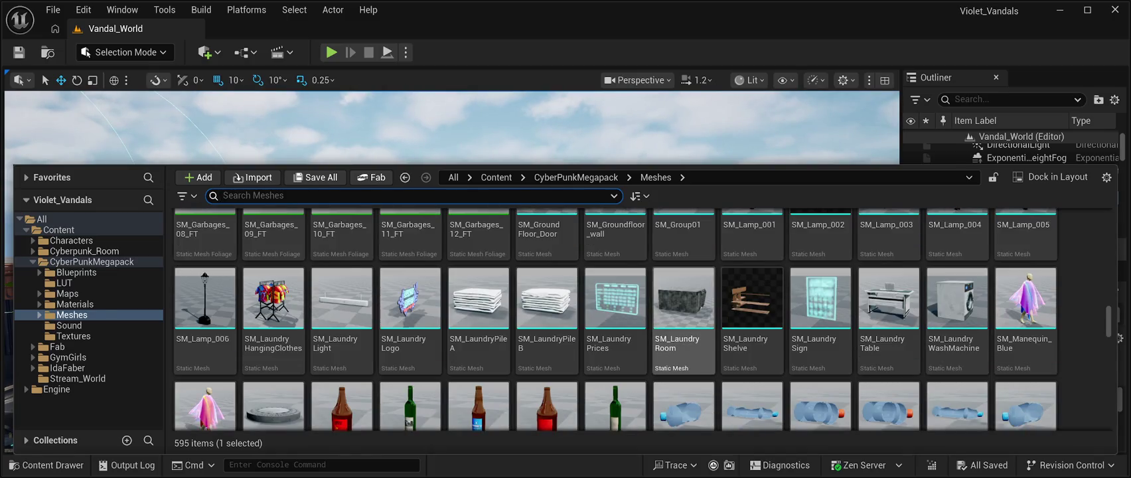
pyautogui.scroll(-4, 341, 319)
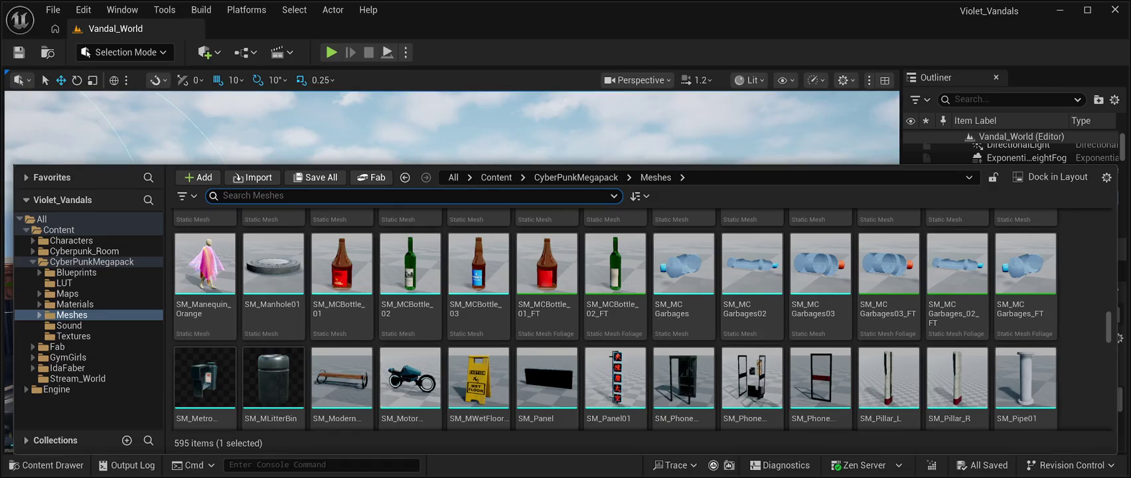
pyautogui.scroll(-3, 615, 319)
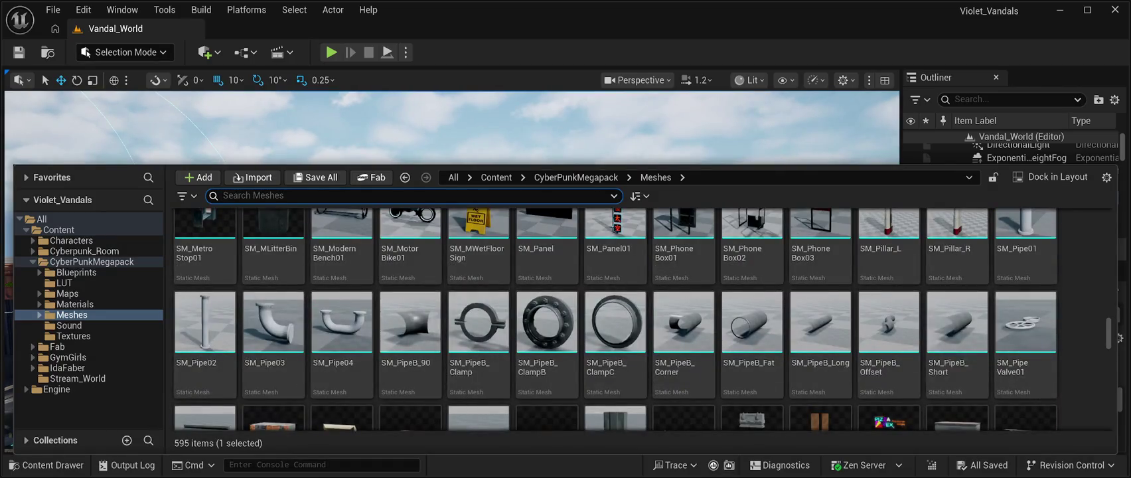
pyautogui.scroll(-2, 614, 332)
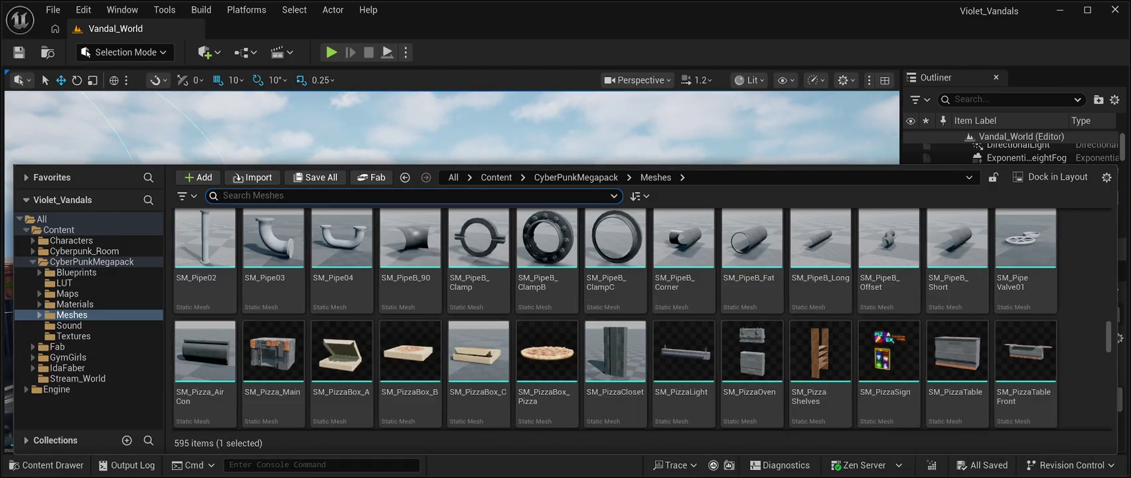
pyautogui.scroll(-2, 752, 358)
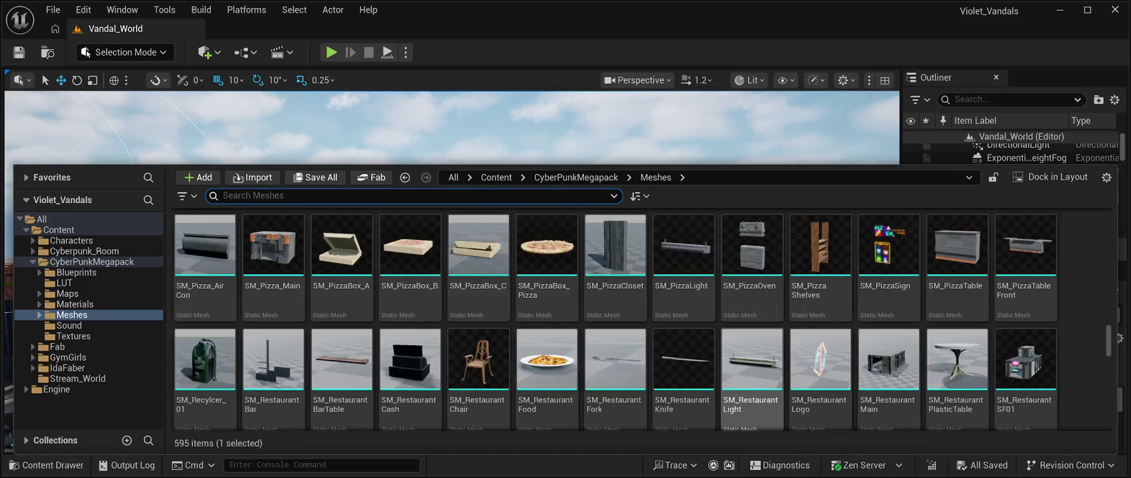
pyautogui.scroll(-2, 614, 319)
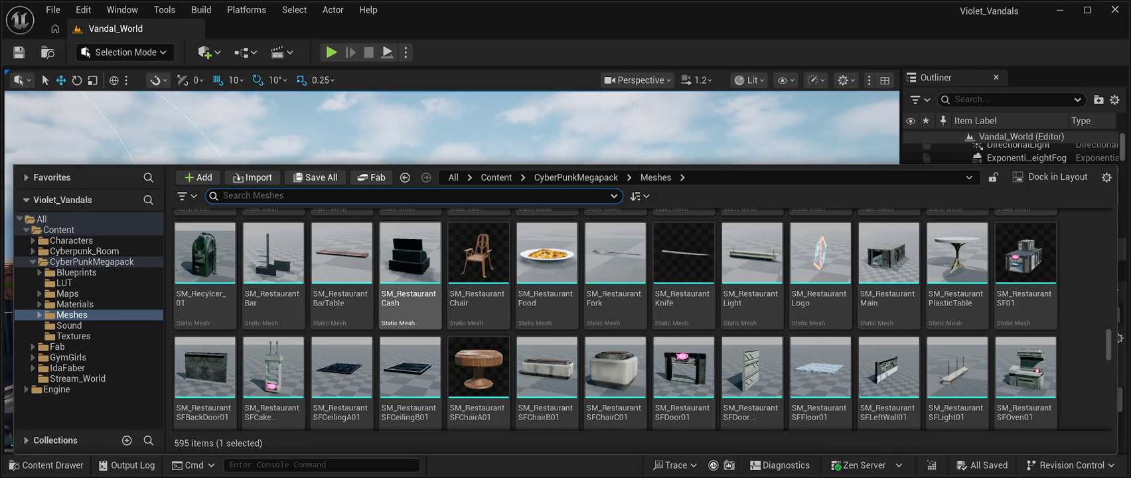
pyautogui.scroll(2, 684, 279)
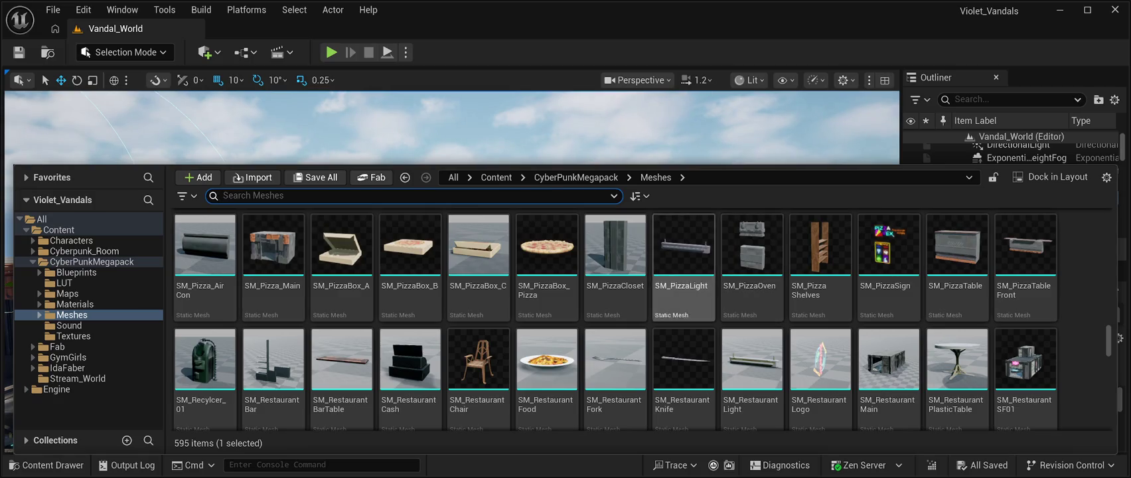
pyautogui.scroll(-1, 752, 278)
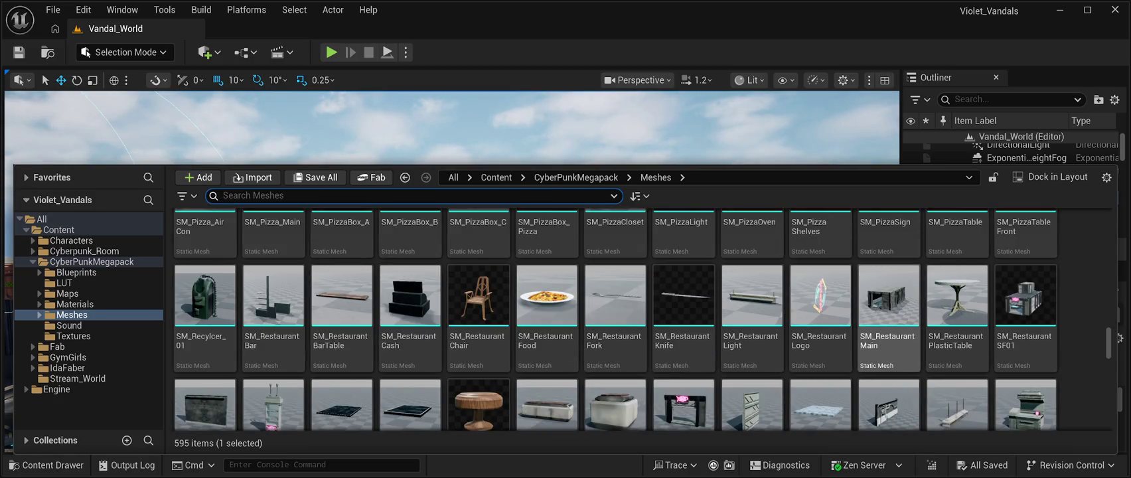
pyautogui.click(889, 296)
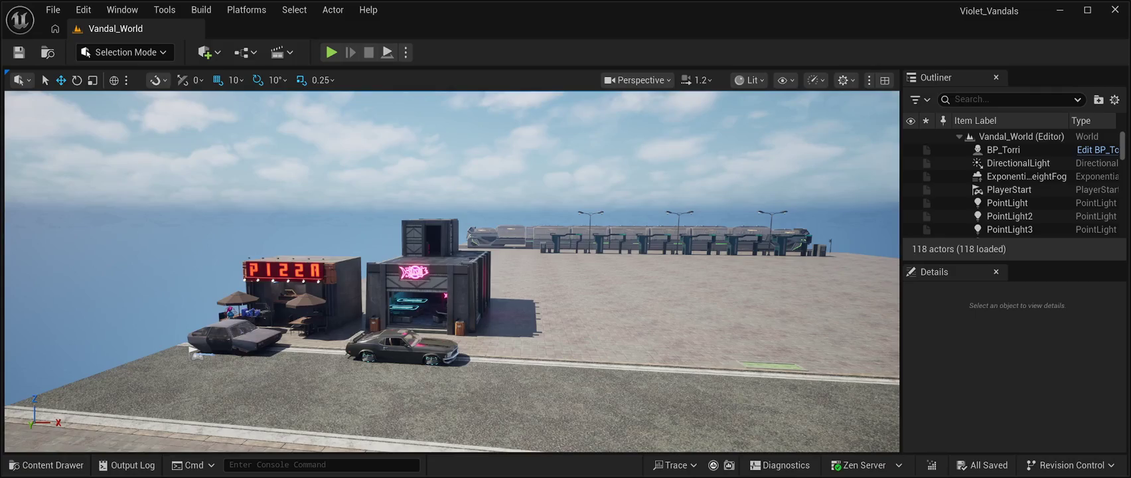
# - Fly the camera past and toward the new neon shop, then bring the megapack meshes back up
pyautogui.press('d')
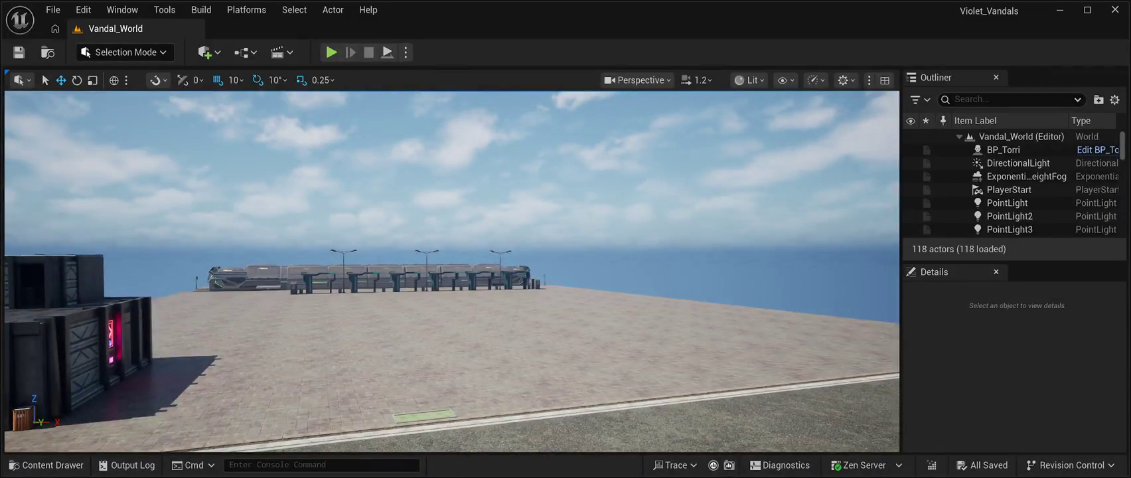
pyautogui.press('w')
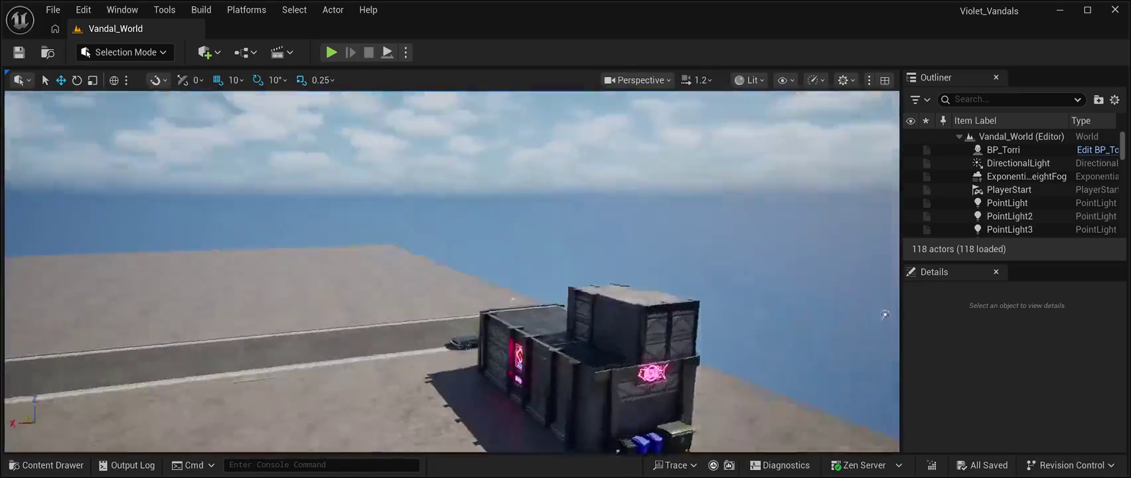
pyautogui.press('w')
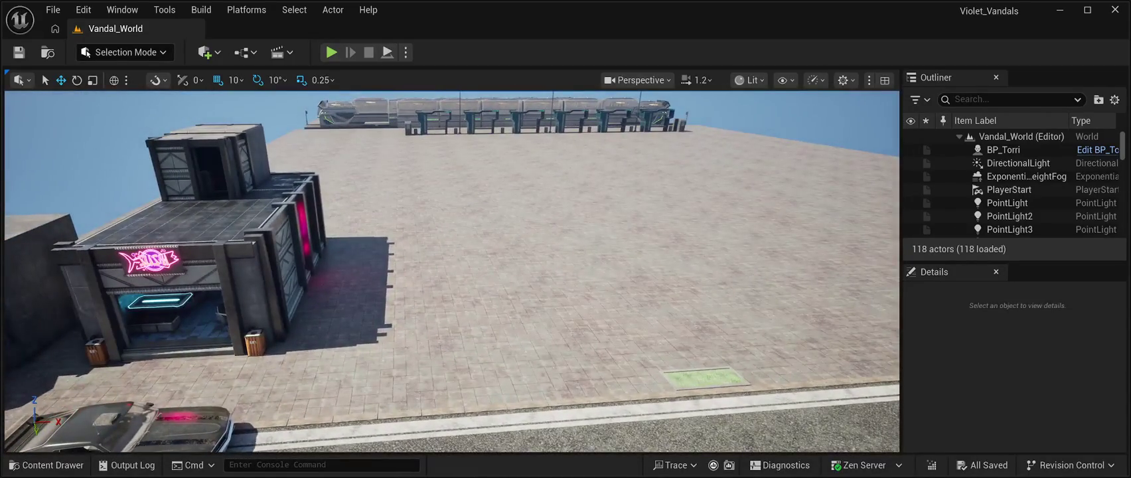
pyautogui.hotkey('ctrl', 'space')
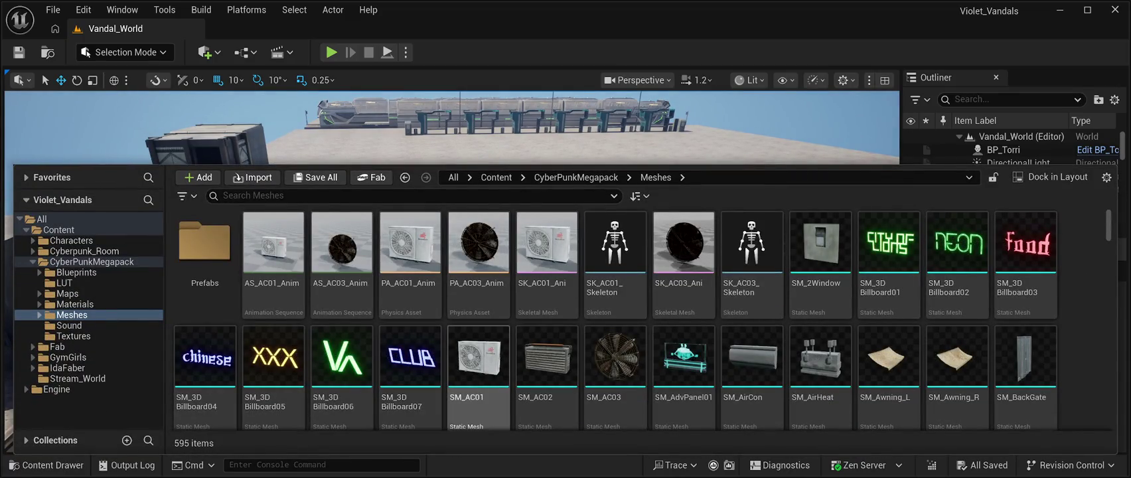
pyautogui.scroll(-3, 614, 319)
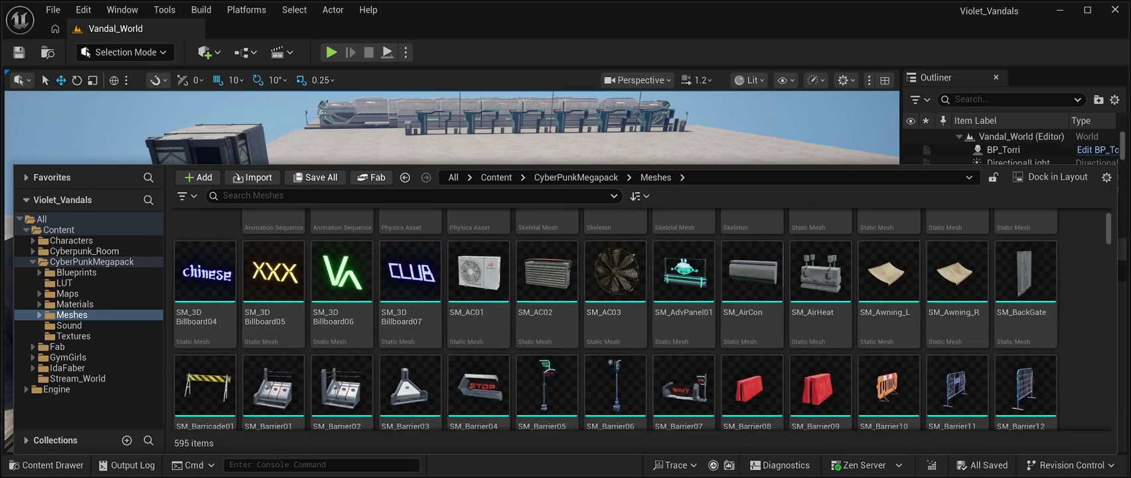
pyautogui.scroll(-3, 614, 318)
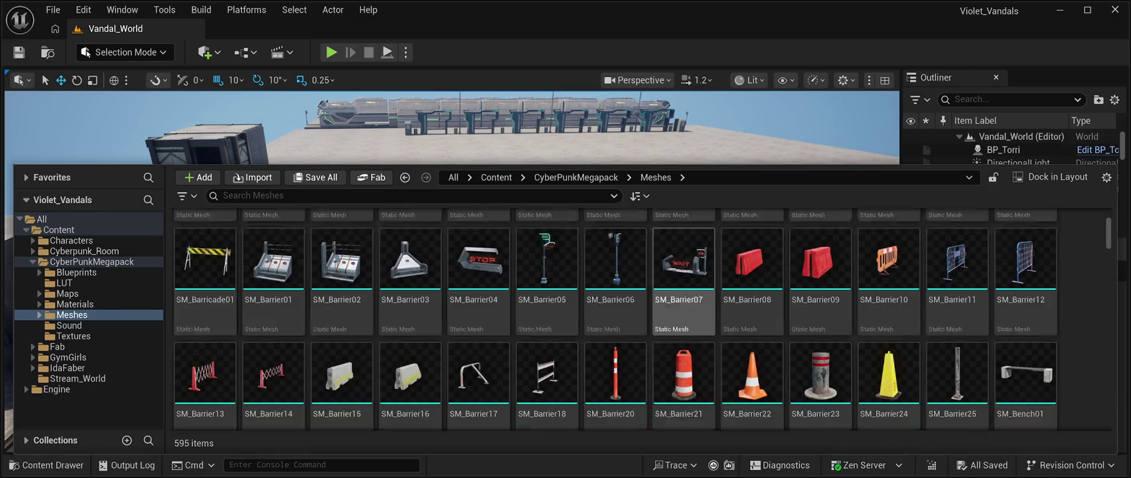
pyautogui.scroll(-5, 820, 332)
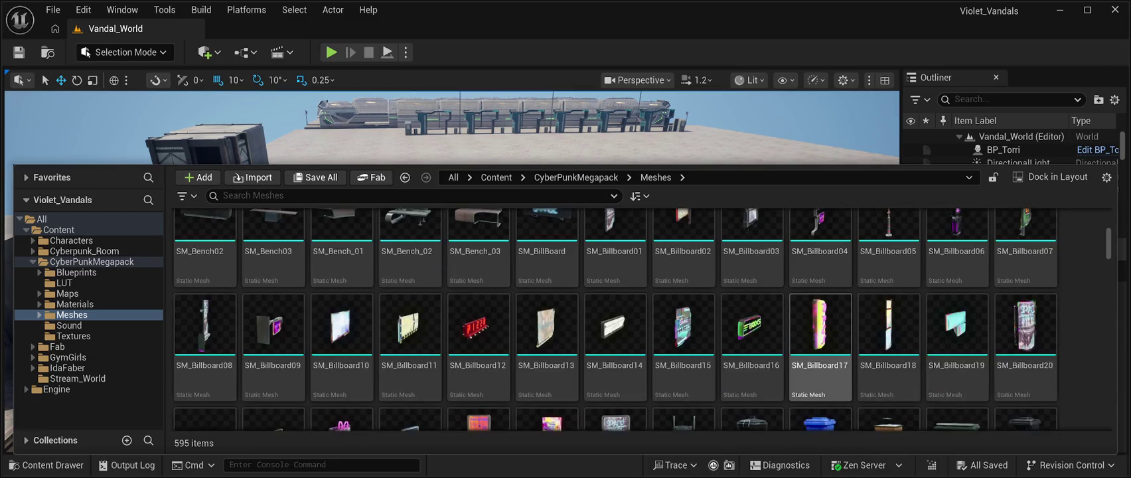
pyautogui.scroll(-5, 820, 332)
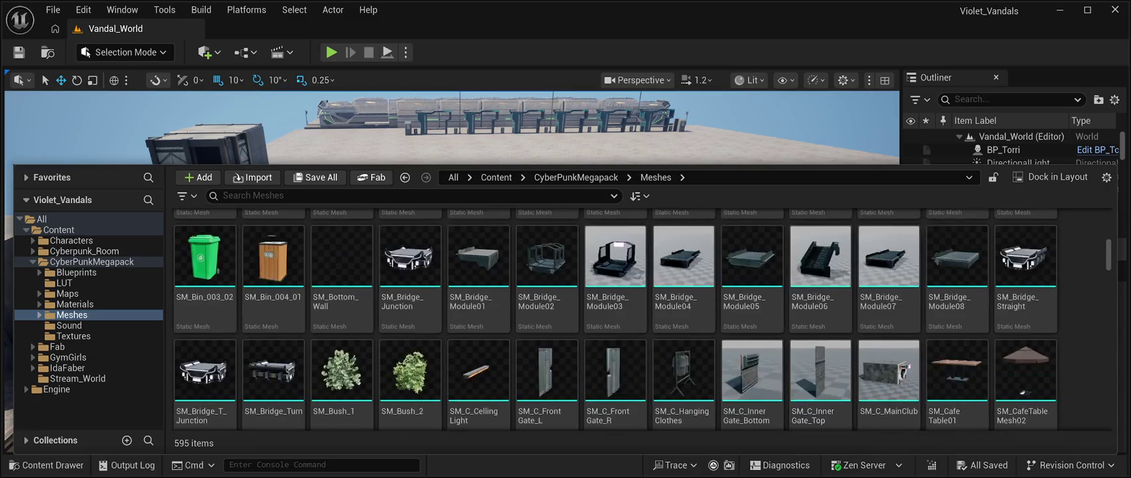
pyautogui.scroll(-3, 752, 279)
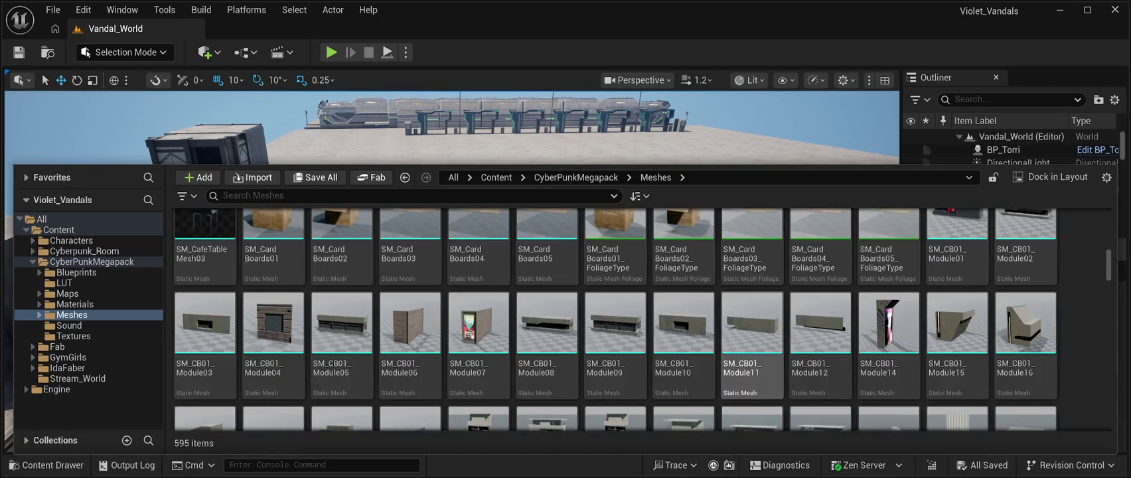
pyautogui.scroll(-1, 821, 385)
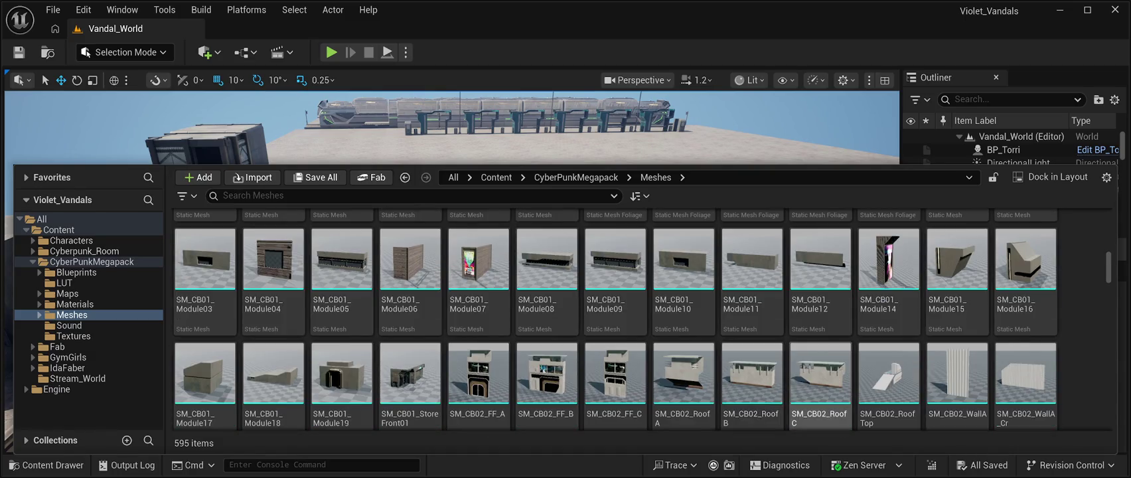
pyautogui.scroll(-3, 821, 385)
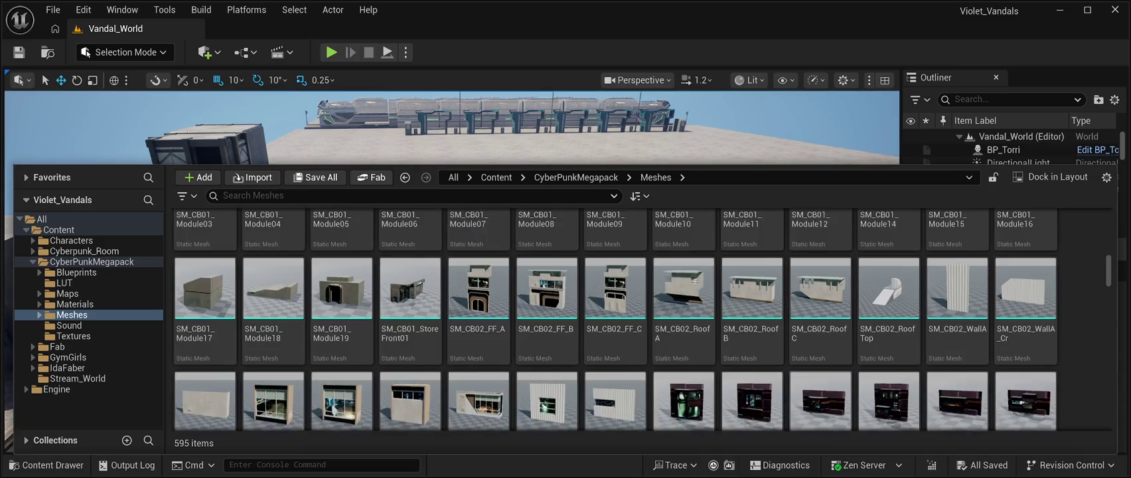
pyautogui.scroll(-2, 820, 385)
pyautogui.scroll(-3, 683, 385)
pyautogui.scroll(-5, 683, 332)
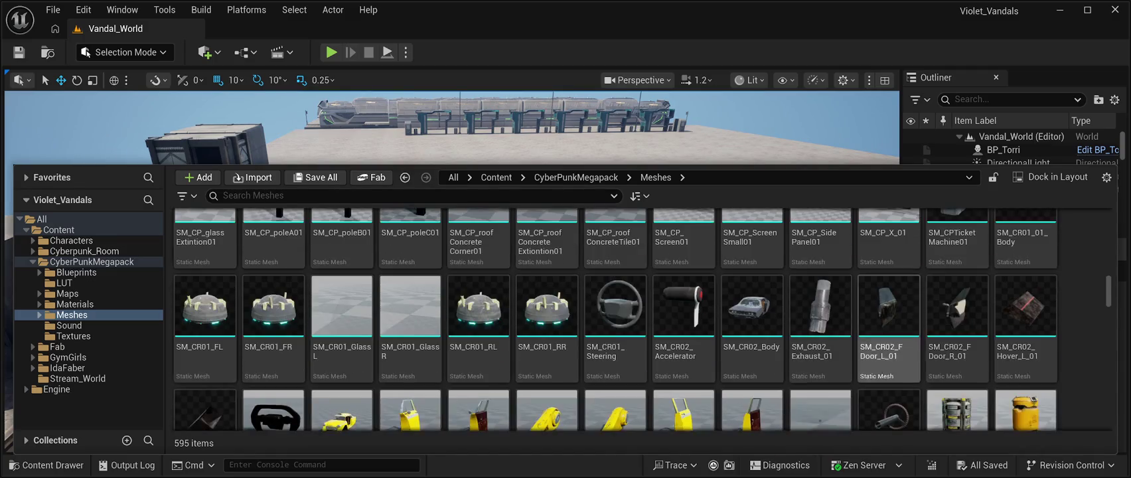
pyautogui.scroll(-3, 856, 332)
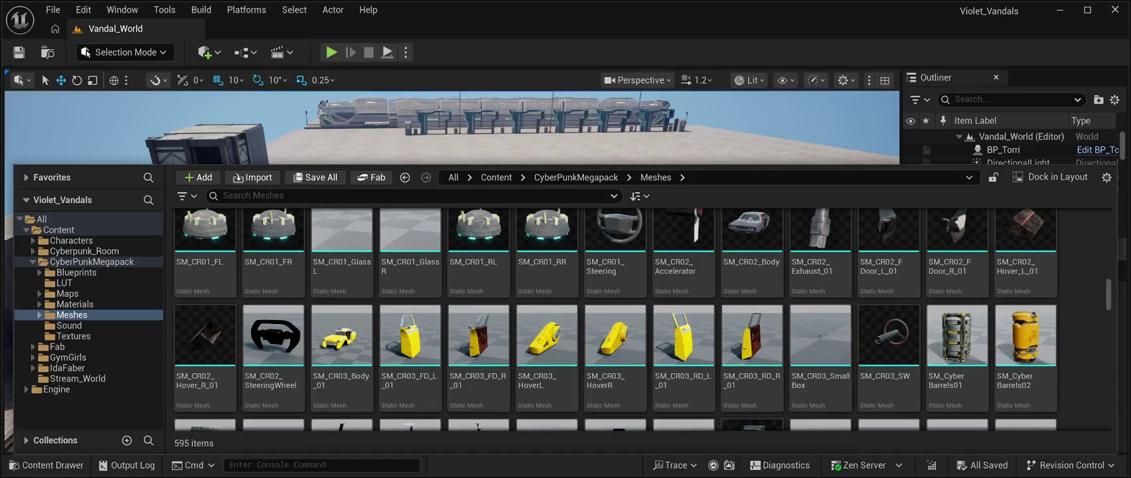
pyautogui.scroll(-2, 820, 358)
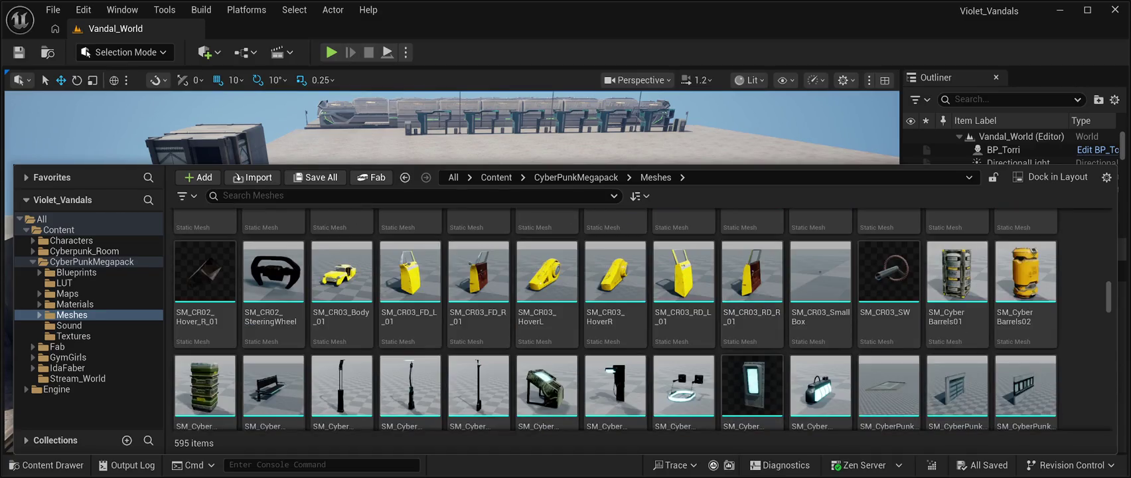
pyautogui.scroll(-4, 684, 299)
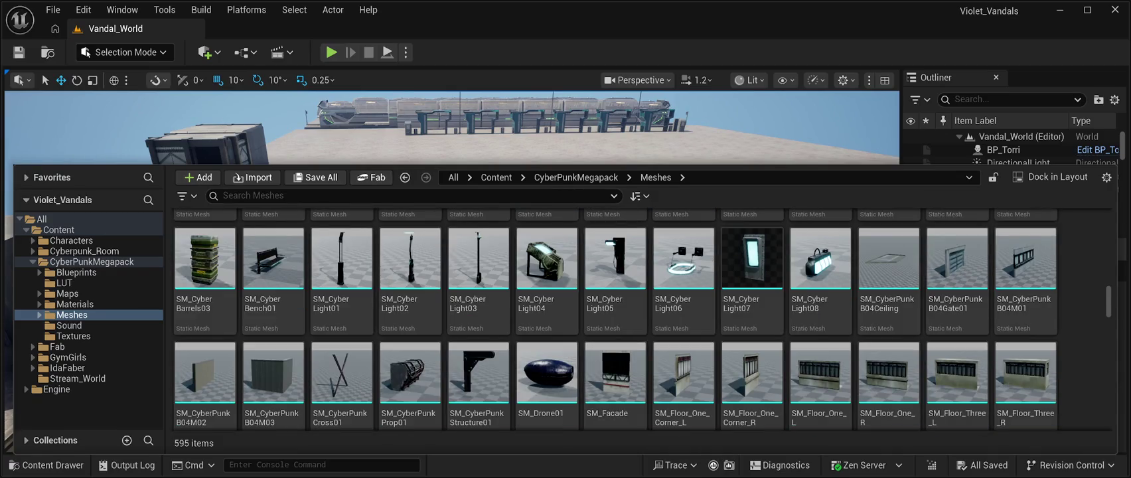
pyautogui.scroll(-3, 547, 278)
pyautogui.scroll(-6, 615, 318)
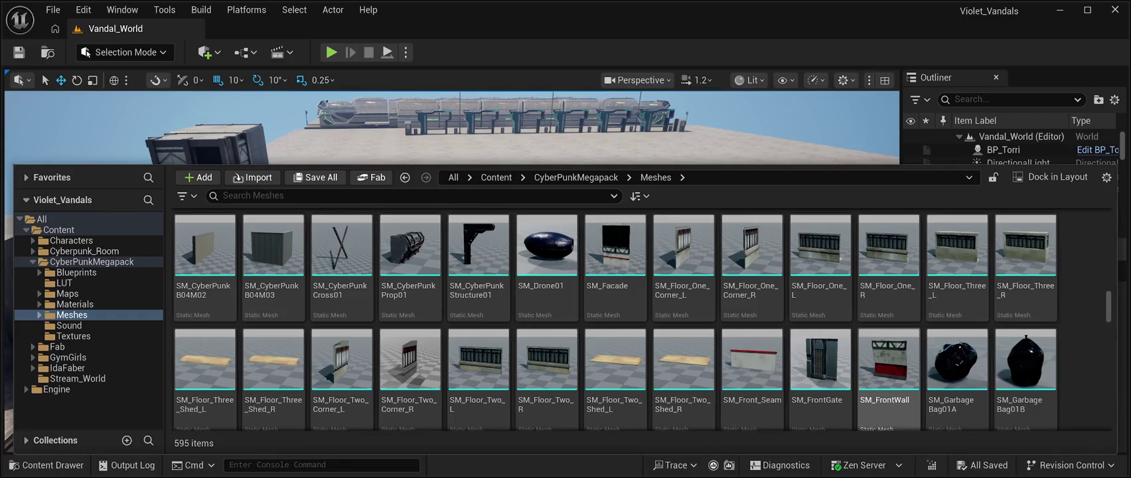
pyautogui.scroll(-1, 614, 318)
pyautogui.scroll(-5, 614, 319)
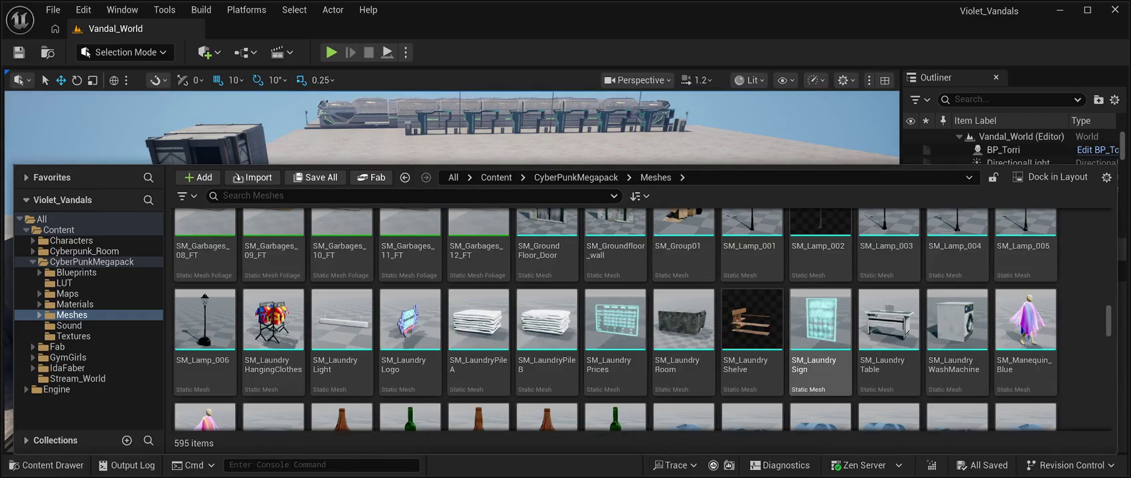
pyautogui.scroll(-4, 820, 332)
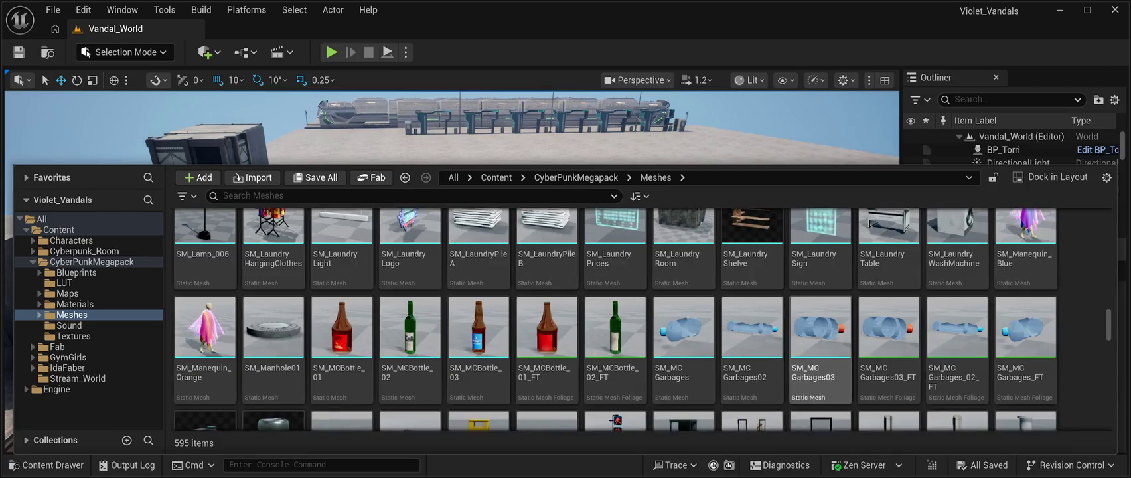
pyautogui.scroll(-4, 769, 358)
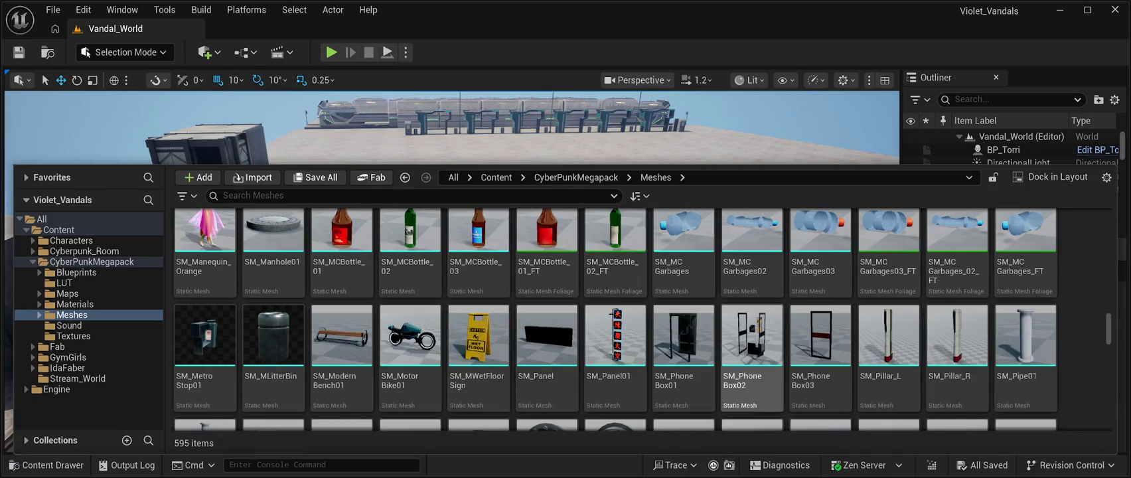
pyautogui.scroll(-9, 820, 358)
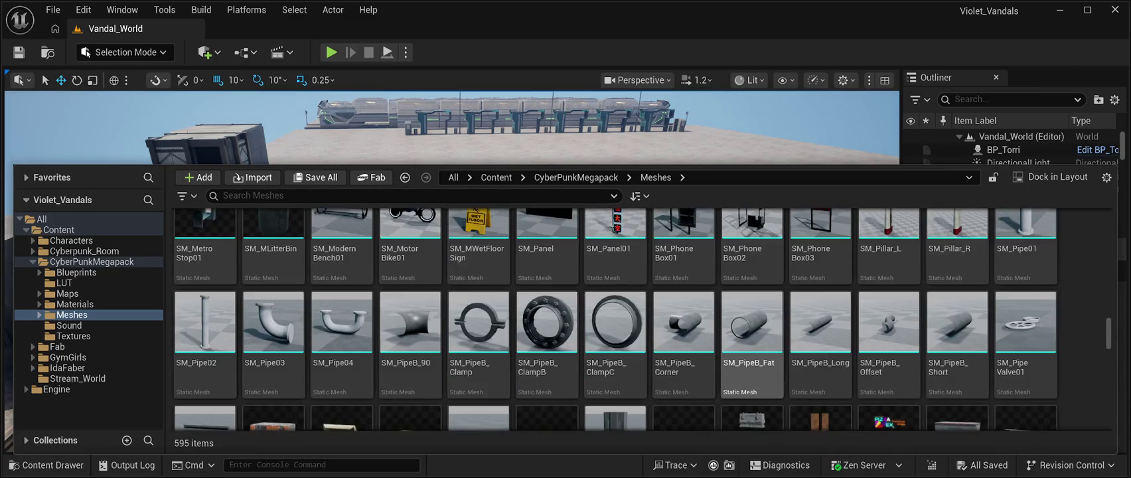
pyautogui.scroll(-2, 821, 319)
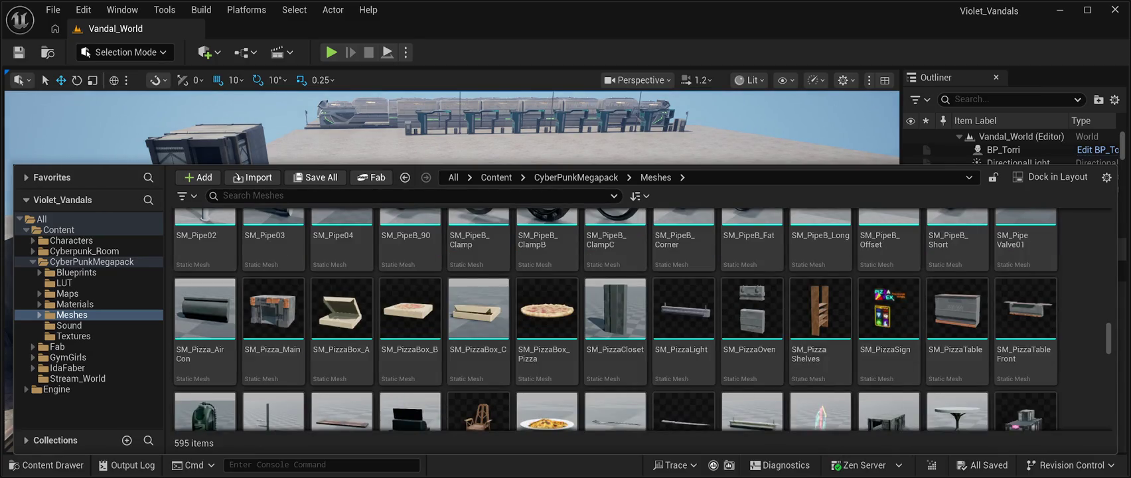
pyautogui.scroll(-2, 821, 332)
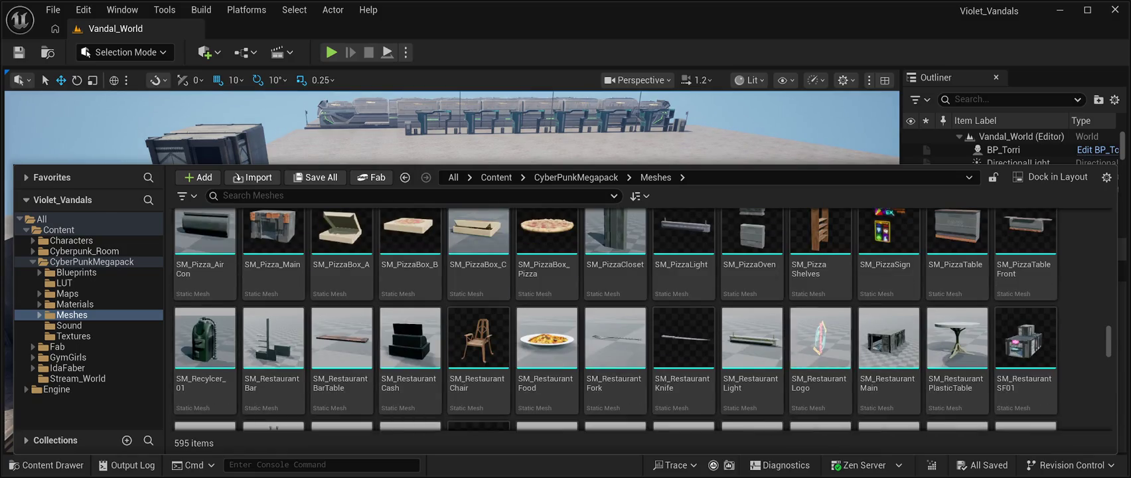
pyautogui.scroll(-2, 820, 332)
pyautogui.scroll(-2, 752, 358)
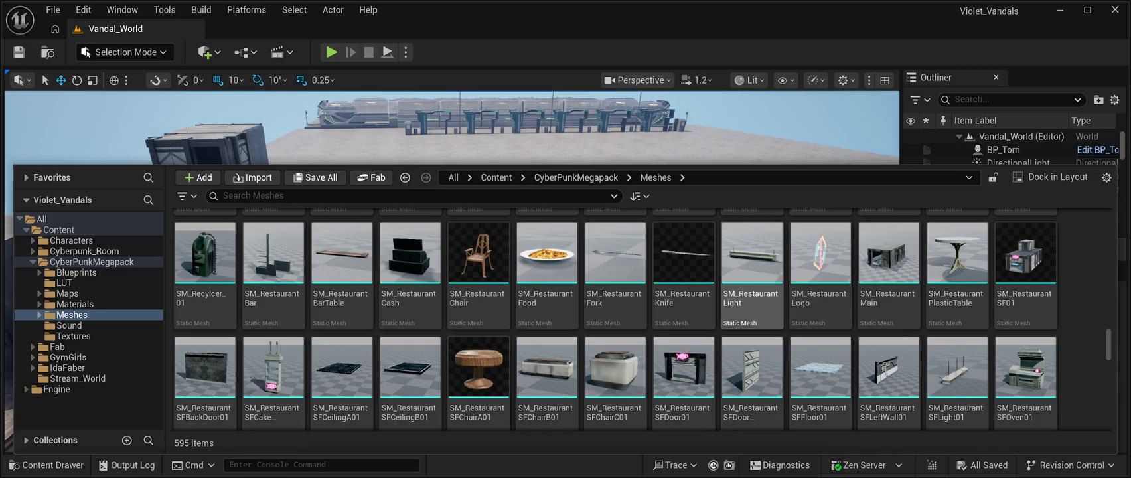
pyautogui.scroll(3, 547, 312)
pyautogui.scroll(3, 547, 318)
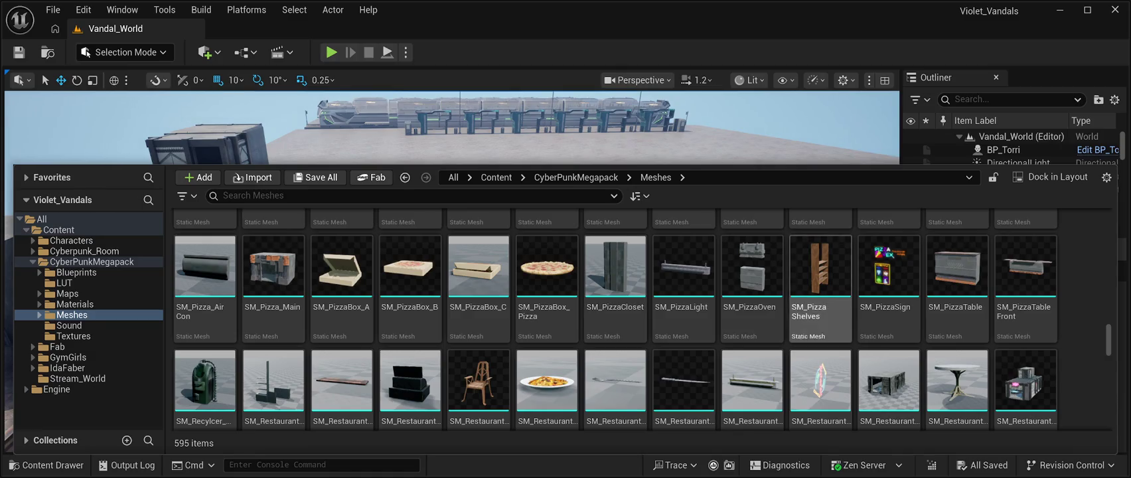
pyautogui.scroll(-5, 547, 318)
pyautogui.scroll(-5, 683, 345)
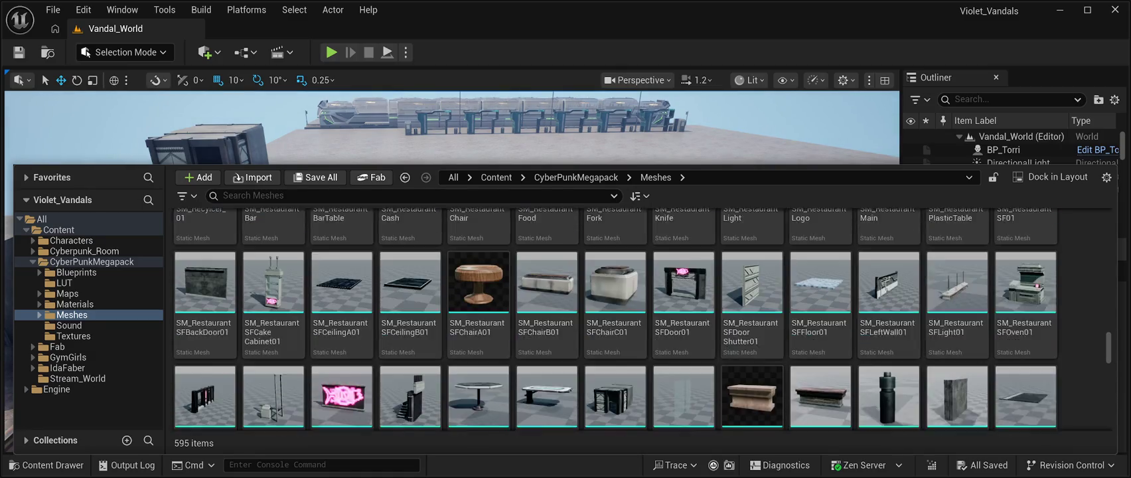
pyautogui.scroll(-1, 752, 312)
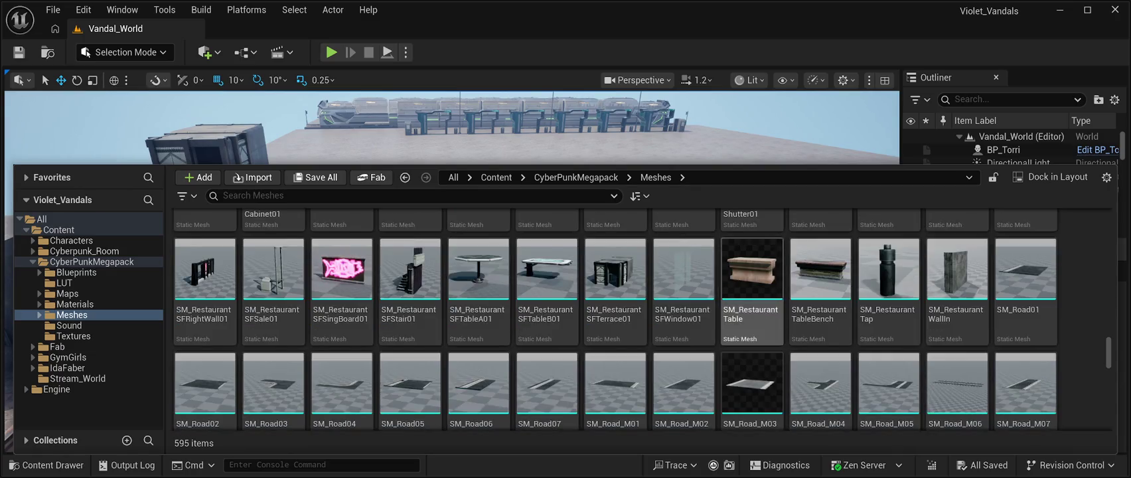
pyautogui.scroll(-3, 752, 312)
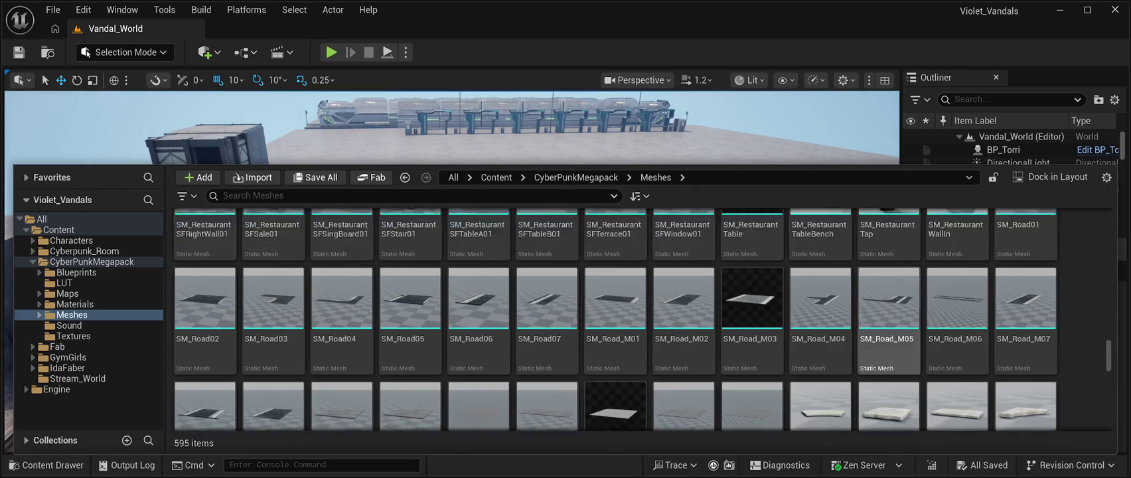
pyautogui.scroll(-14, 751, 312)
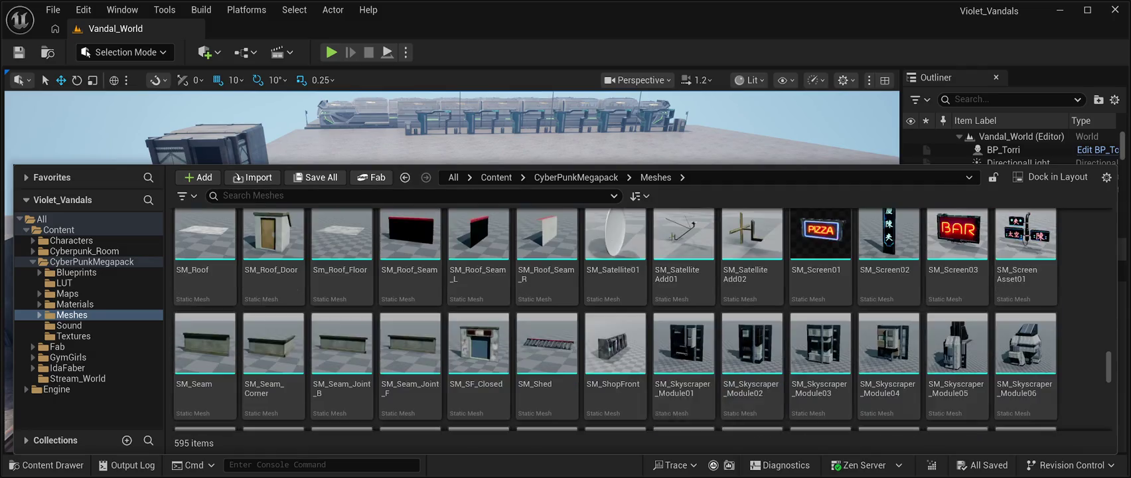
pyautogui.scroll(-6, 819, 292)
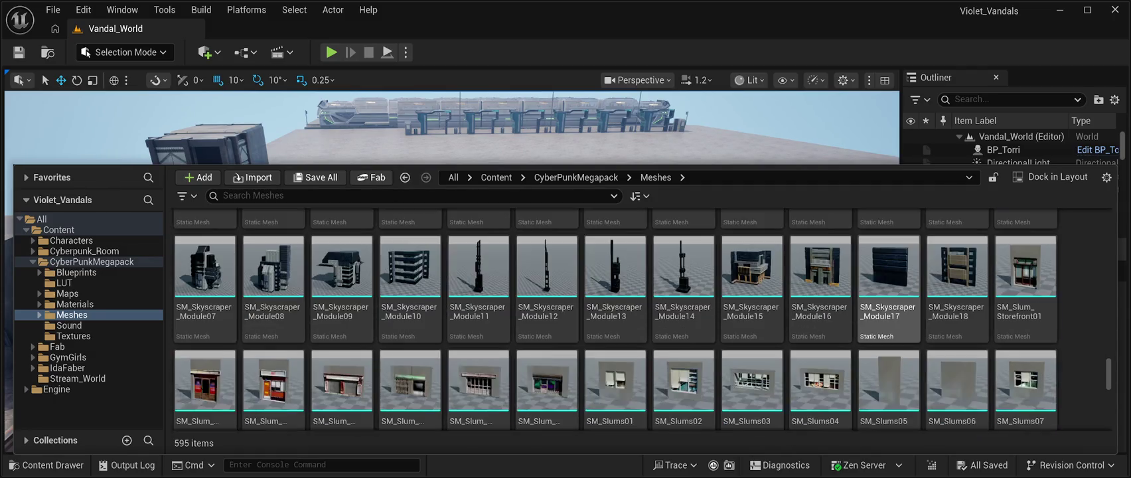
pyautogui.scroll(-3, 820, 292)
pyautogui.scroll(6, 820, 292)
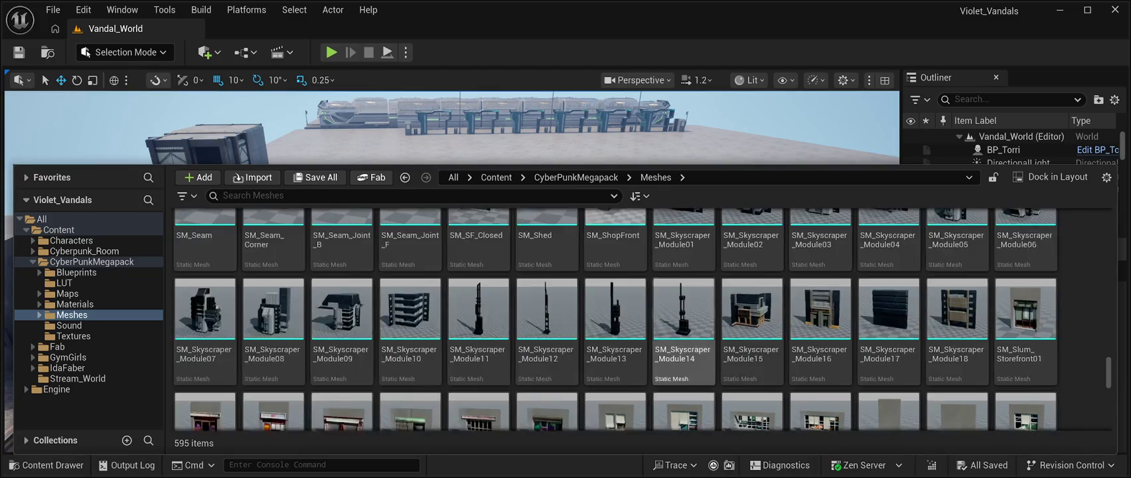
pyautogui.scroll(15, 684, 292)
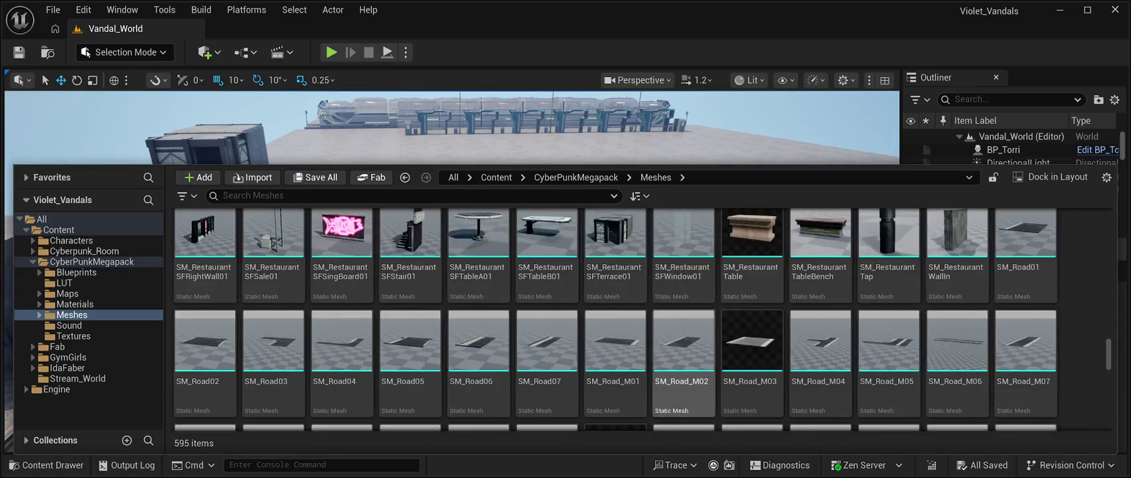
pyautogui.scroll(1, 684, 292)
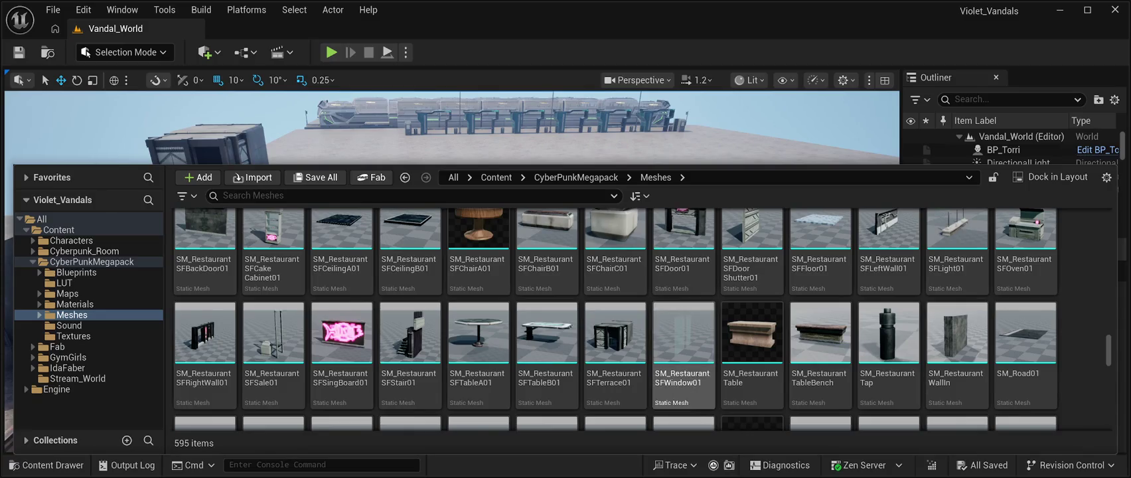
pyautogui.scroll(1, 683, 345)
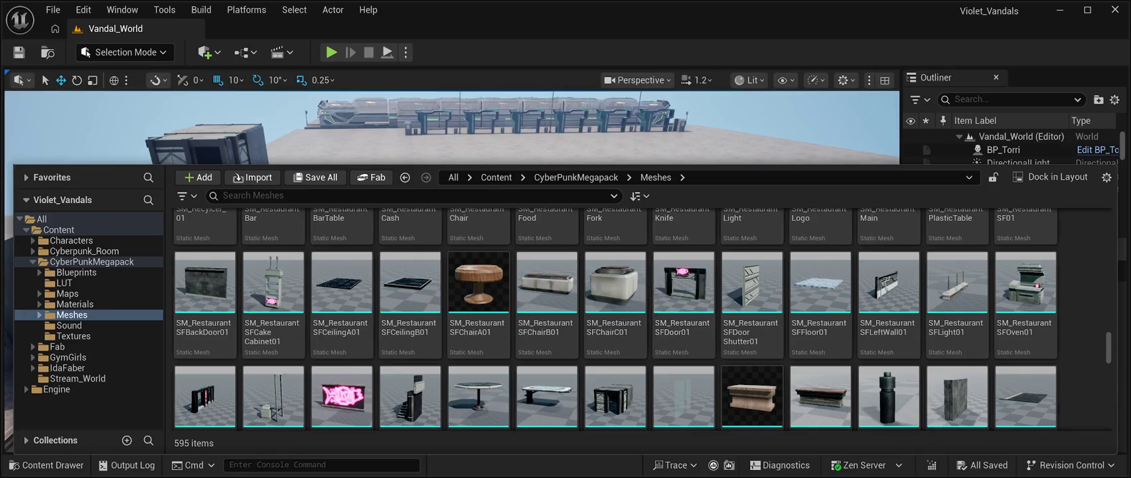
pyautogui.scroll(2, 752, 358)
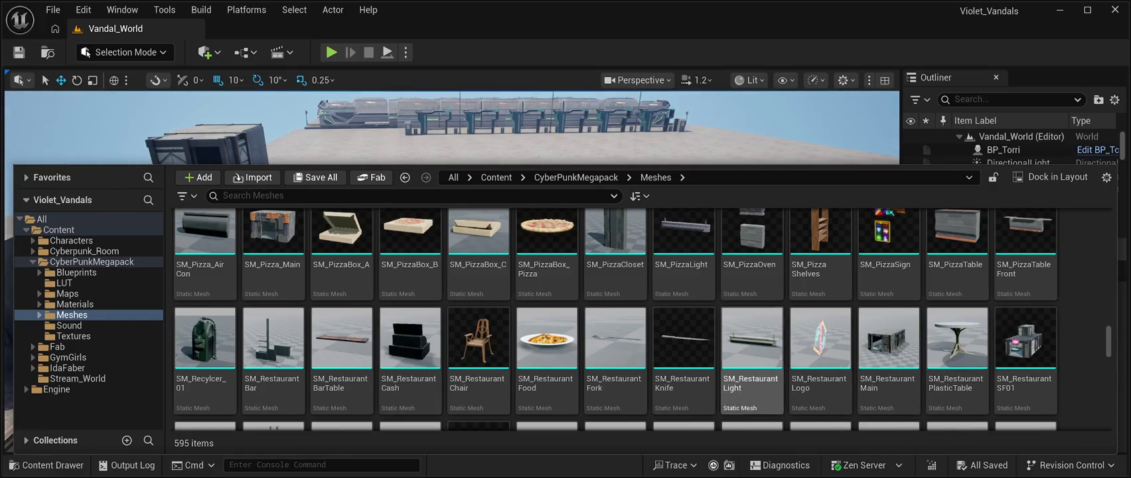
pyautogui.scroll(2, 820, 358)
pyautogui.scroll(2, 684, 352)
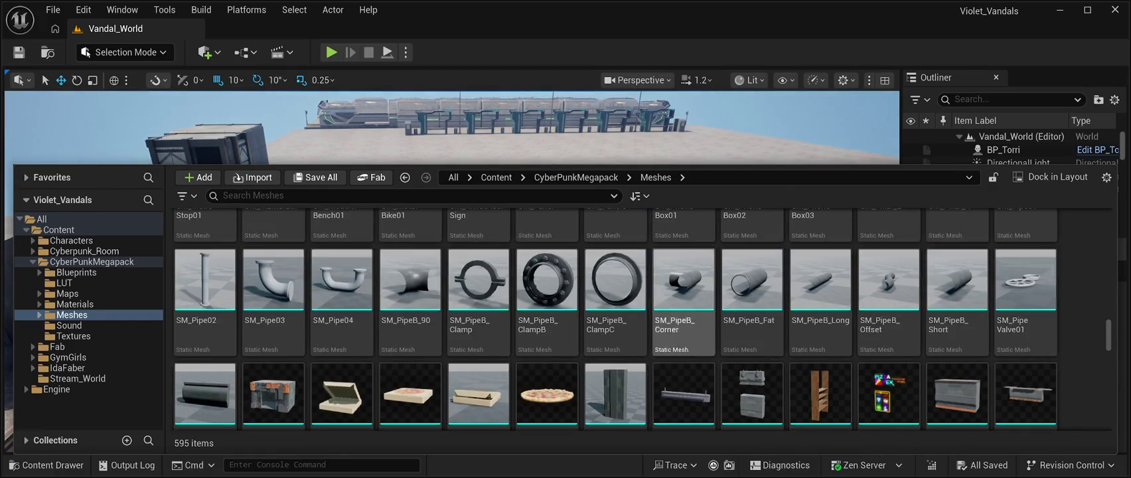
pyautogui.scroll(2, 730, 318)
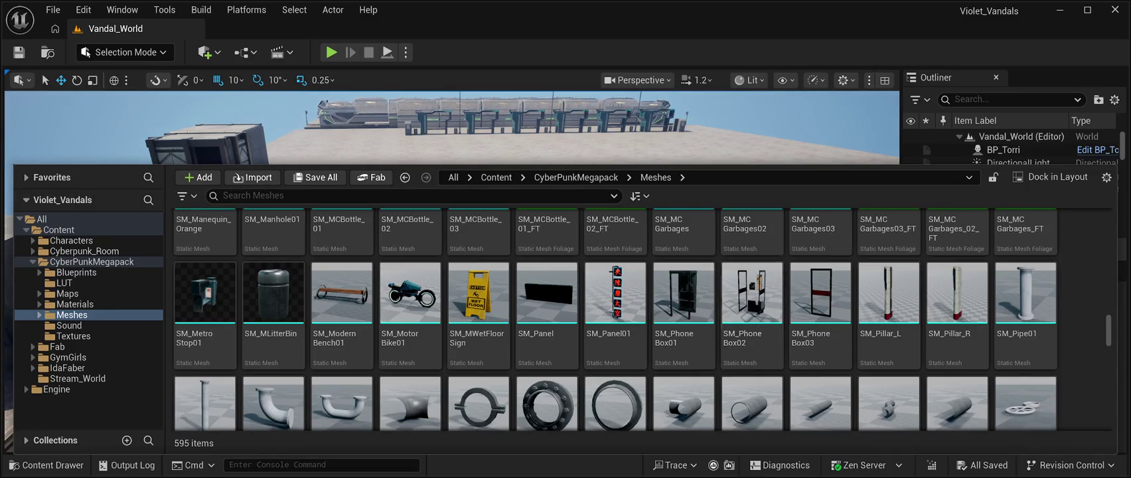
pyautogui.scroll(-5, 752, 312)
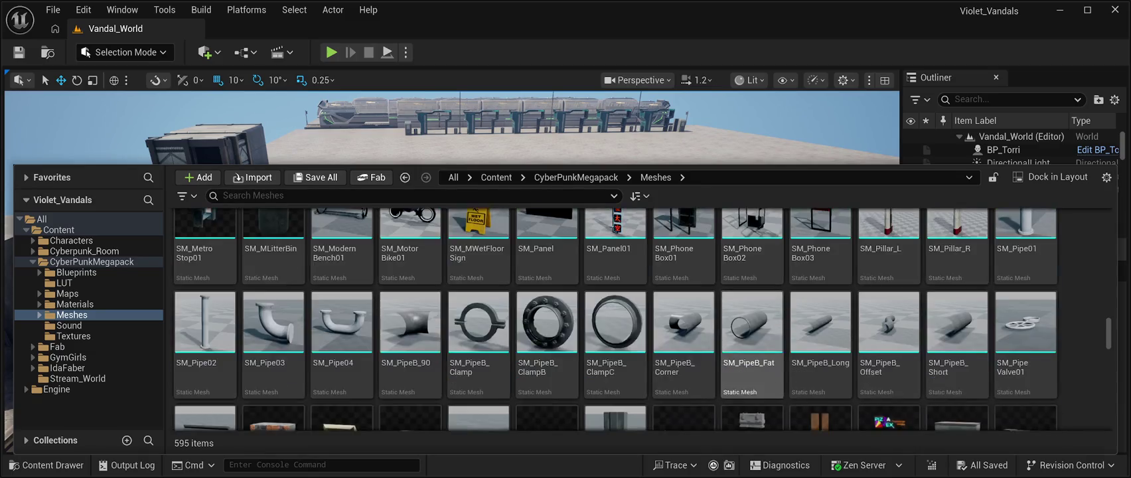
pyautogui.scroll(-2, 752, 292)
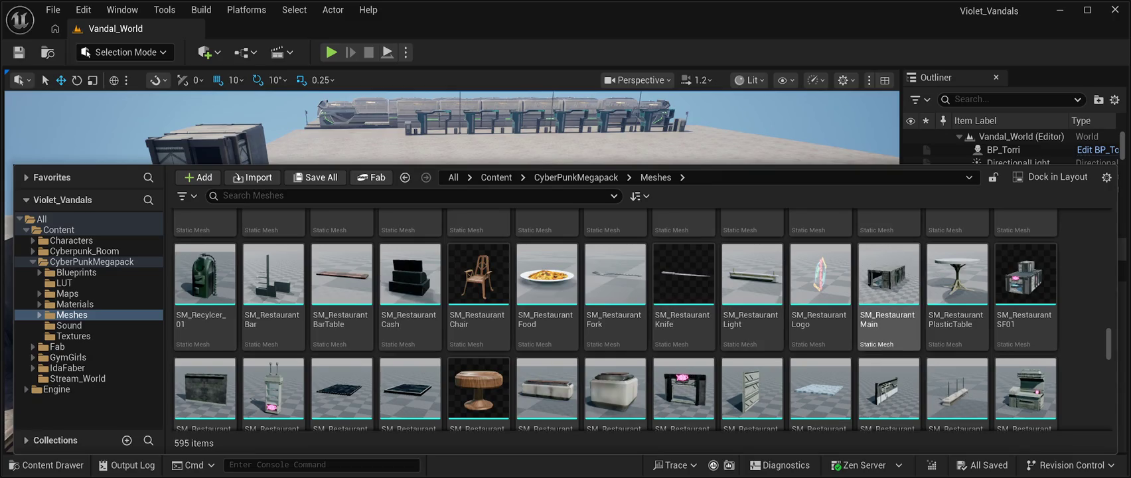
pyautogui.click(889, 279)
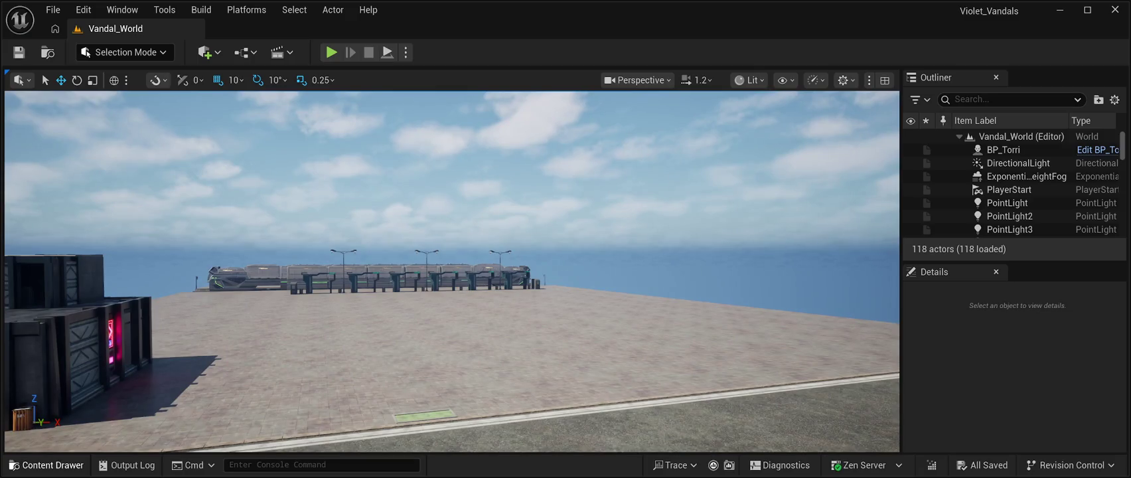
# - Place SM_RestaurantMain on the plaza at 10020, -1630, 110 and close the Content Drawer
pyautogui.click(50, 464)
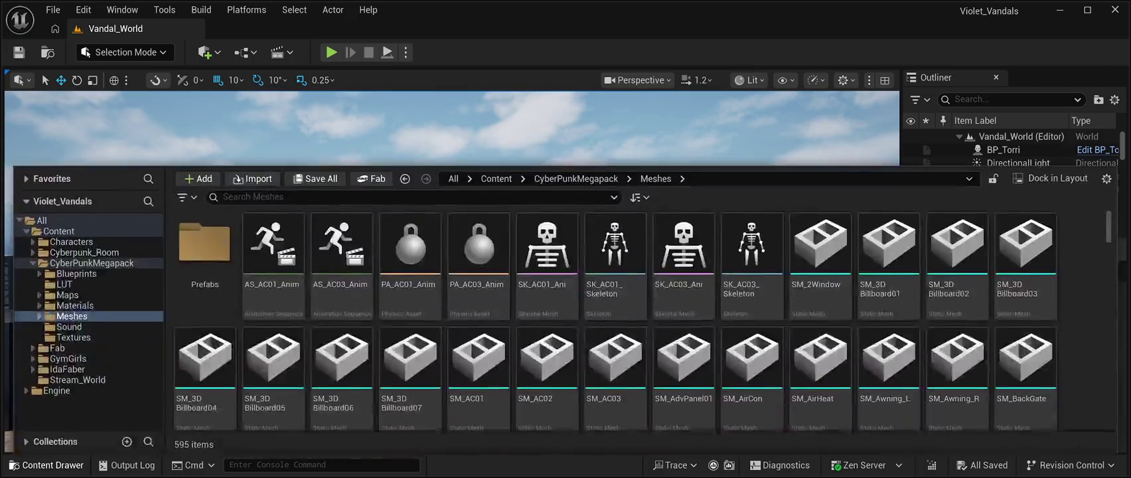
pyautogui.click(299, 195)
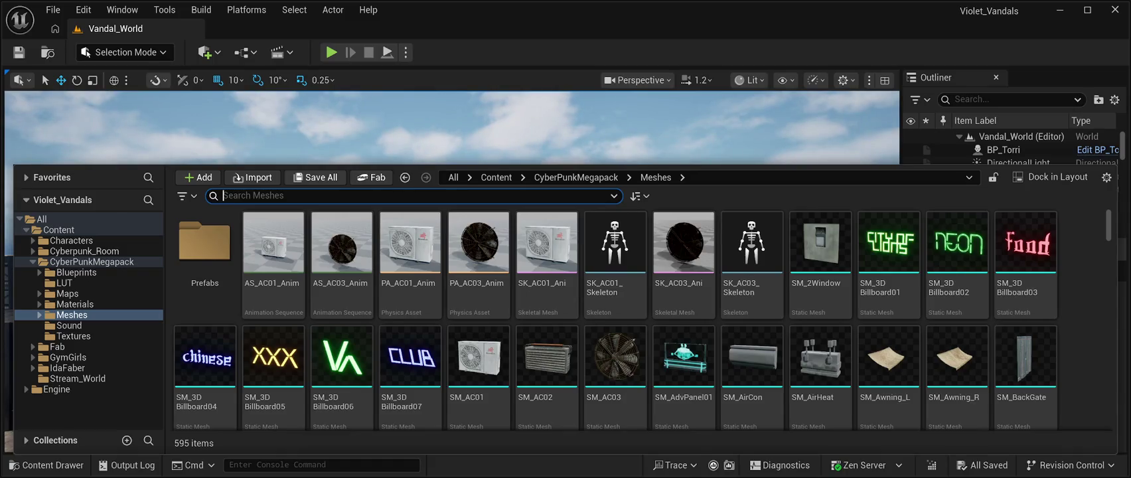
pyautogui.click(122, 10)
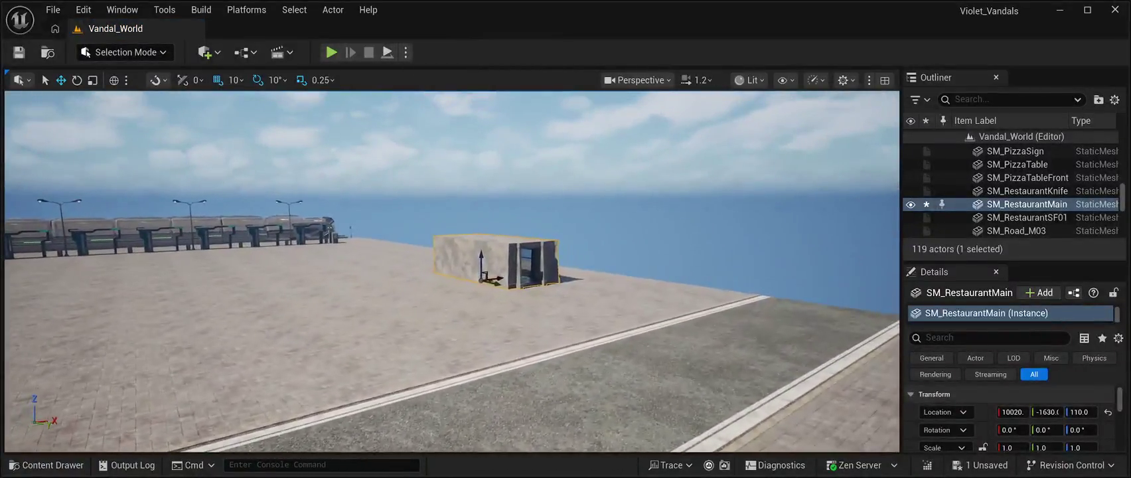
# - Save the level, then set the restaurant's Y location to -700 to slide it beside the shops
pyautogui.hotkey('ctrl', 's')
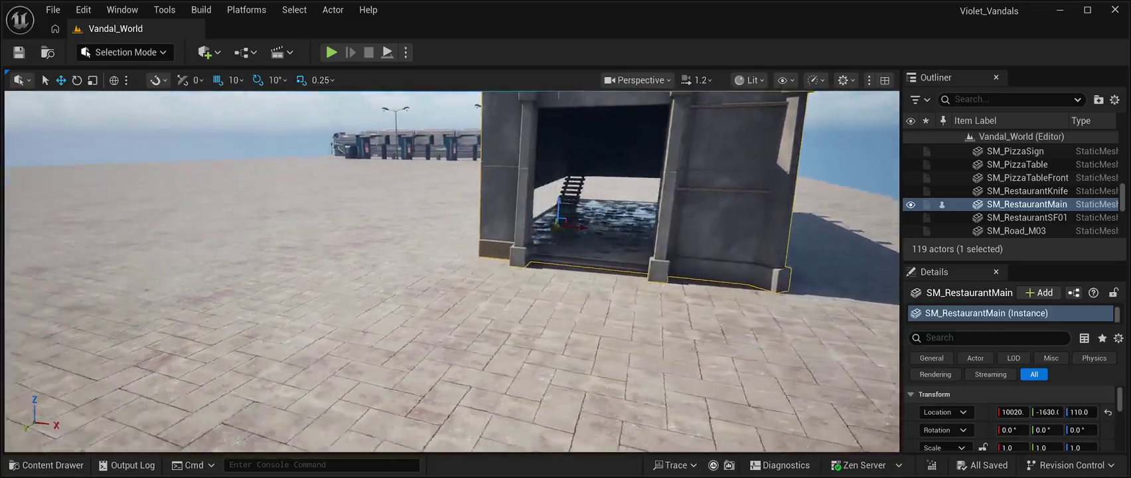
pyautogui.write('-700')
pyautogui.press('Return')
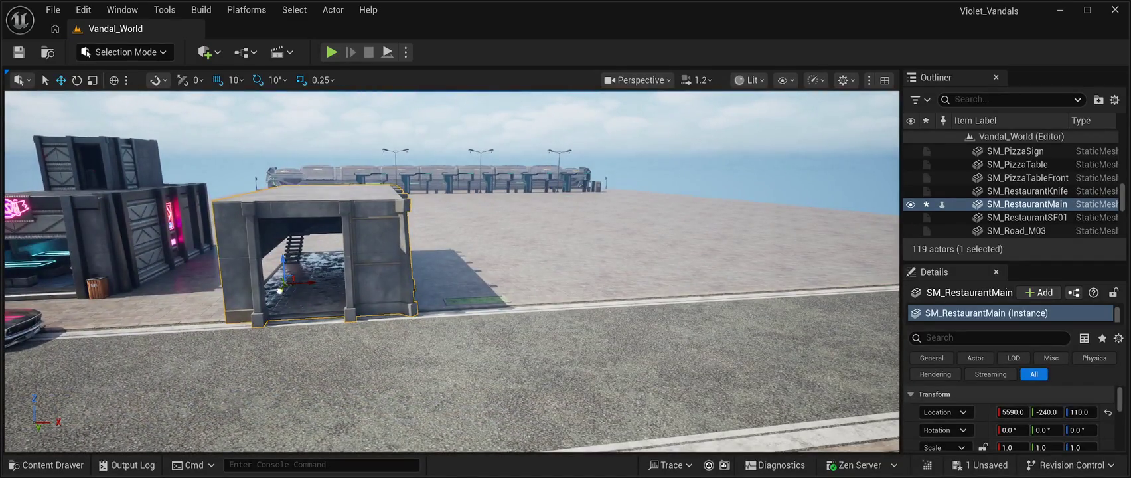
# - Push the restaurant to Y -800, lift it to Z 120, then delete it
pyautogui.moveTo(1047, 411); pyautogui.dragTo(1022, 411)
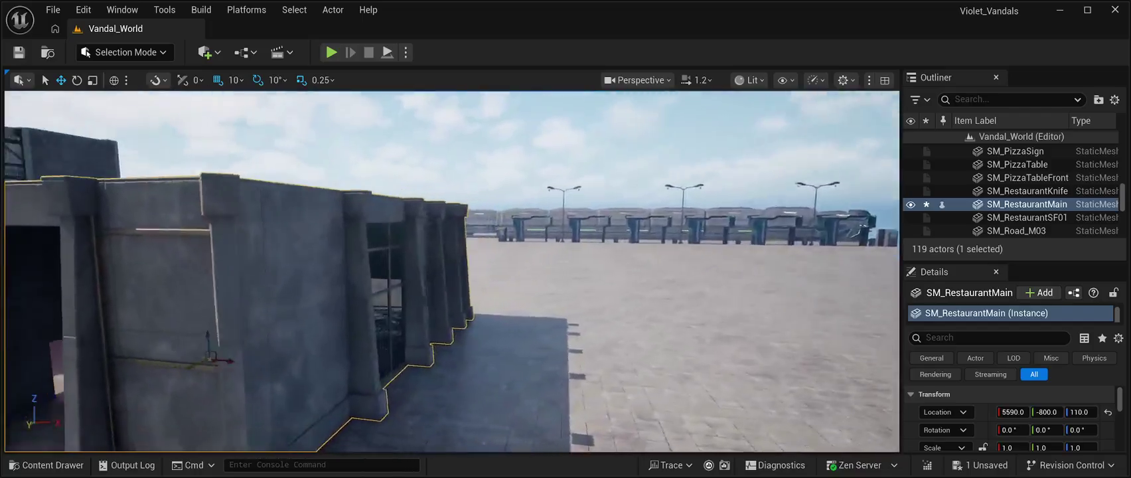
pyautogui.press('f')
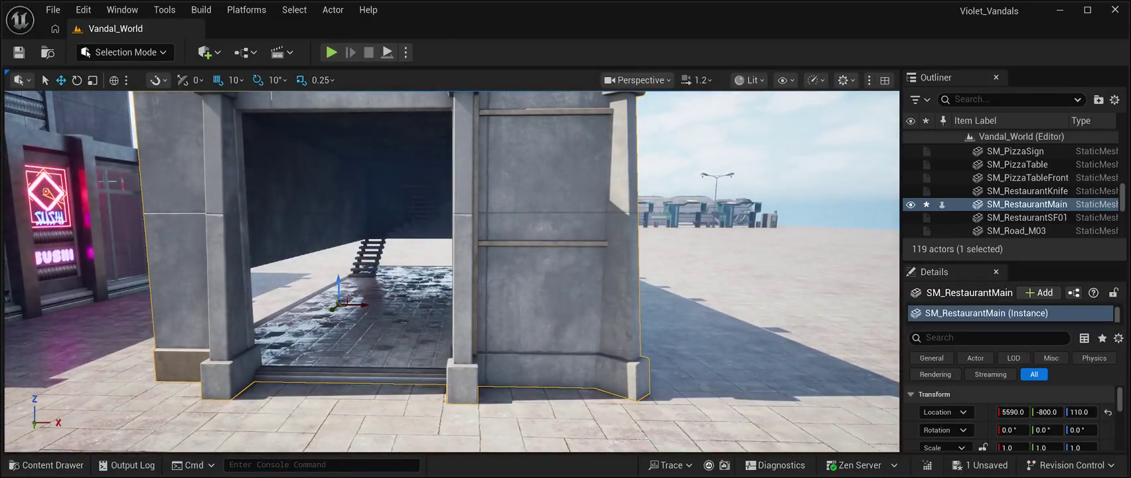
pyautogui.moveTo(338, 286)
pyautogui.mouseDown()
pyautogui.moveTo(332, 147)
pyautogui.moveTo(330, 276)
pyautogui.mouseUp()
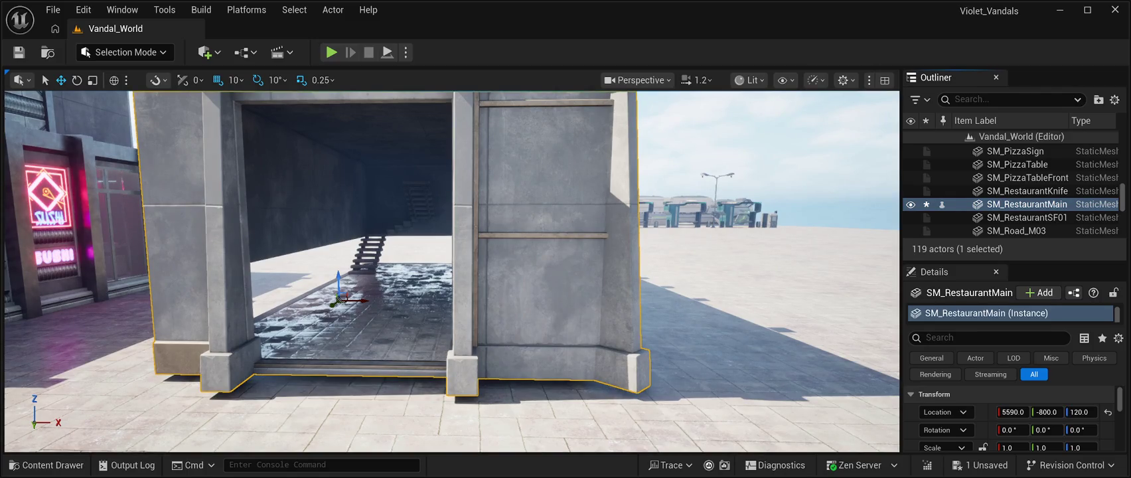
pyautogui.press('Delete')
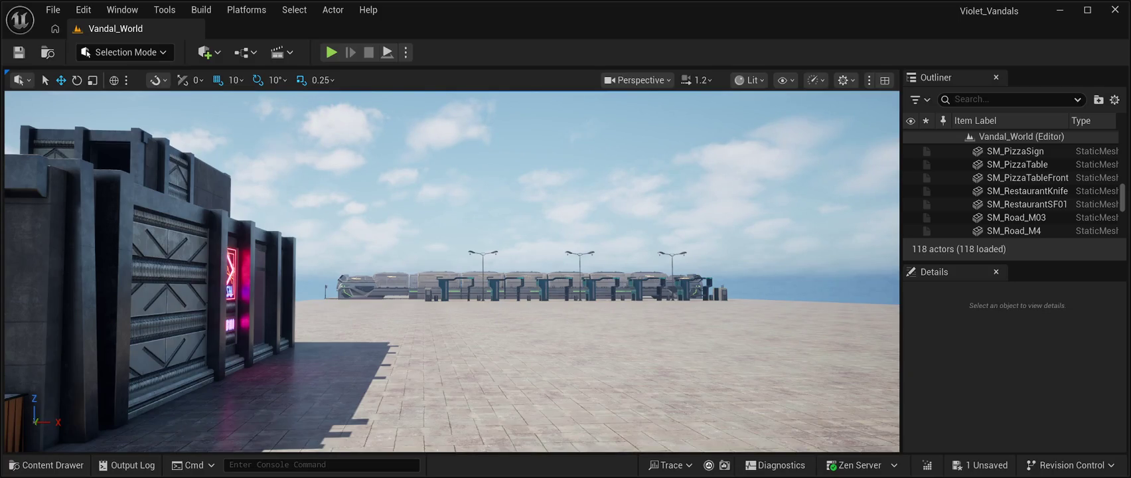
# - Paste SM_RestaurantSFTerrace01 into the level and inspect its pink-lit sushi-sign interior up close
pyautogui.hotkey('ctrl', 'v')
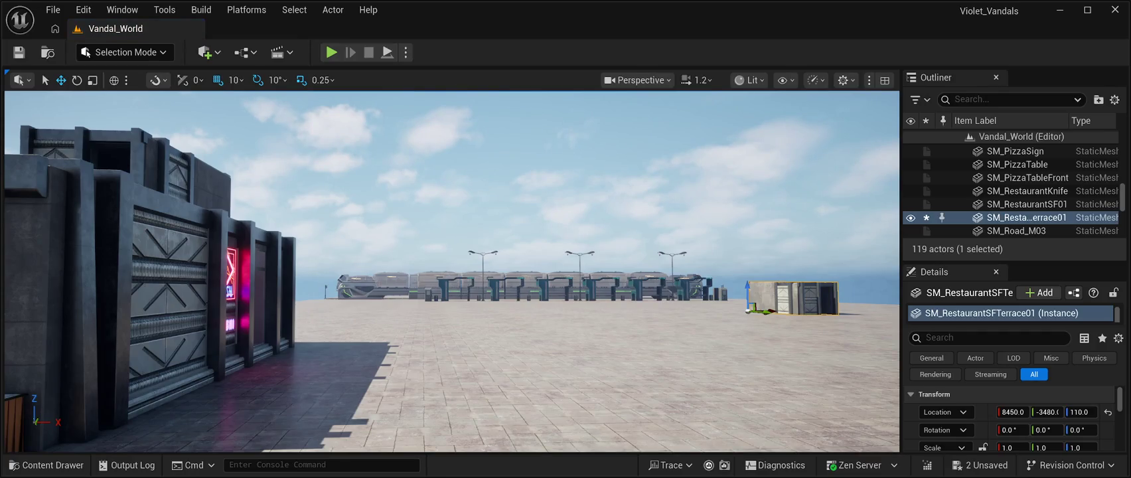
pyautogui.press('w')
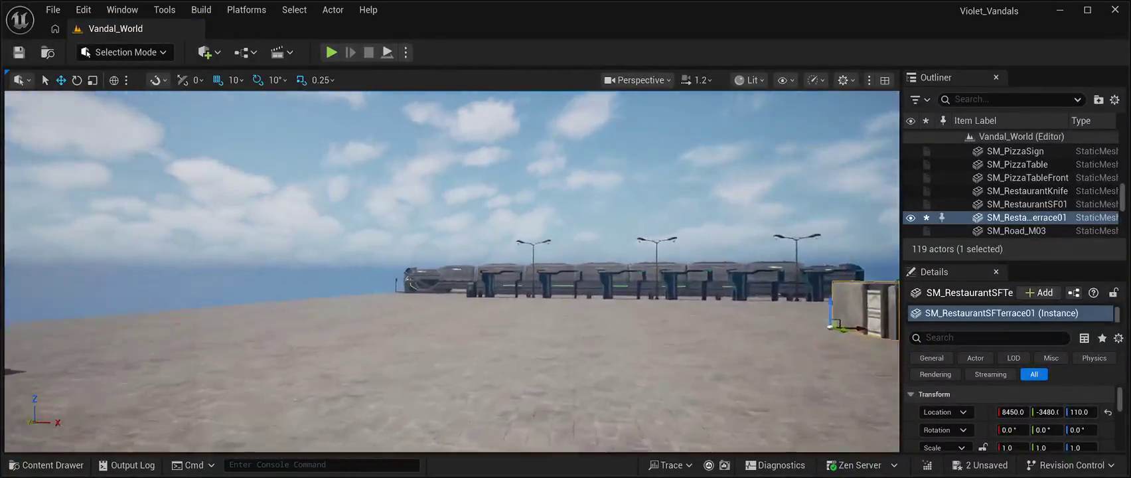
pyautogui.press('f')
pyautogui.press('w')
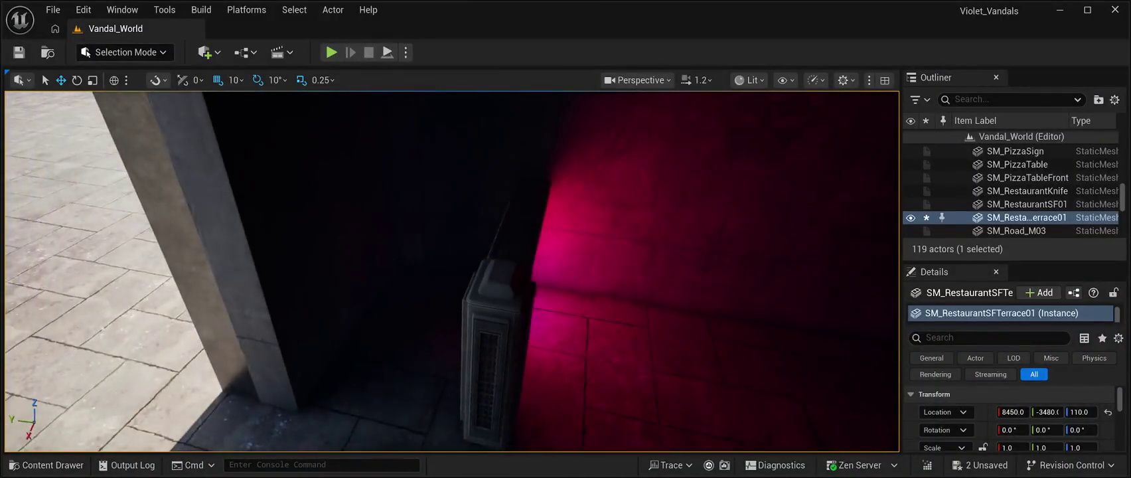
pyautogui.press('f')
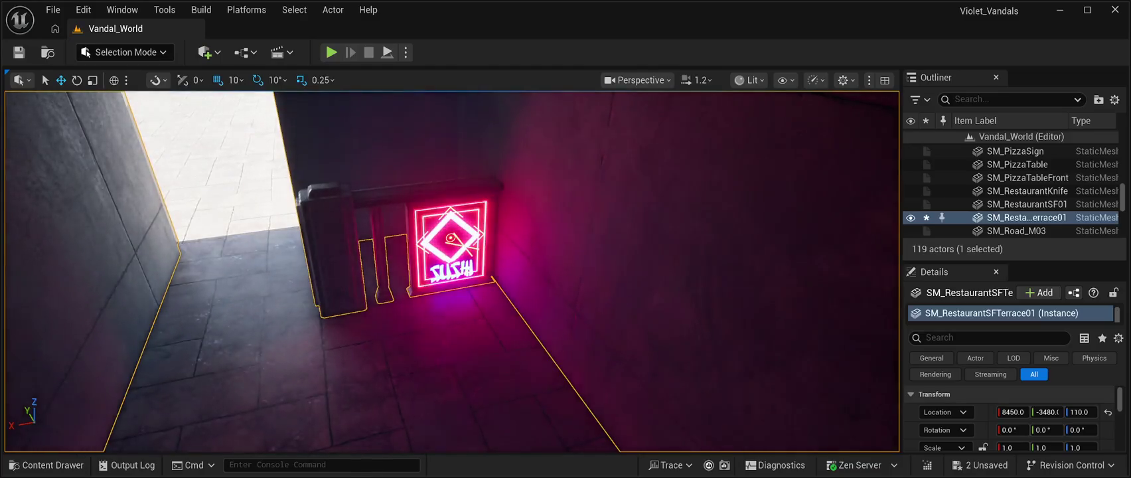
pyautogui.press('w')
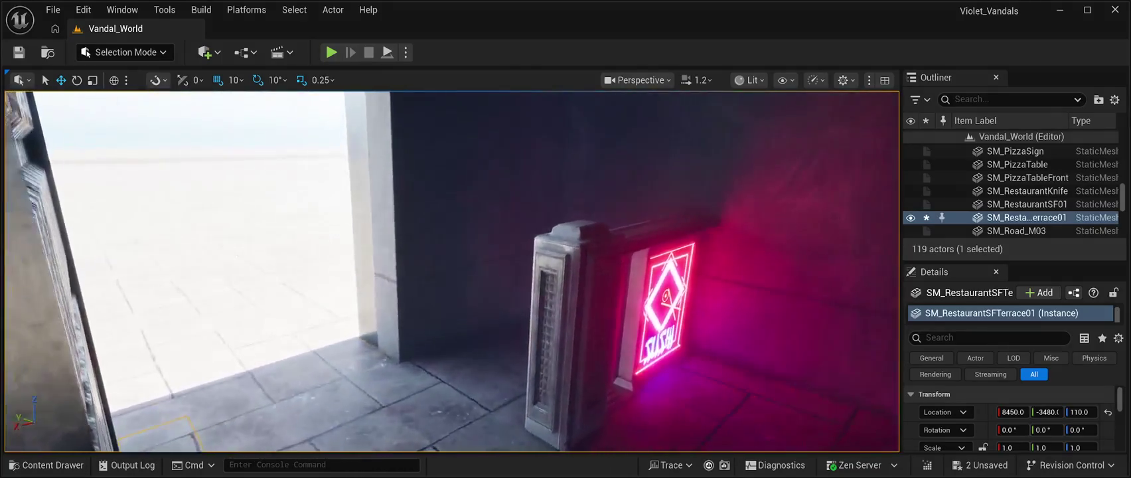
pyautogui.press('f')
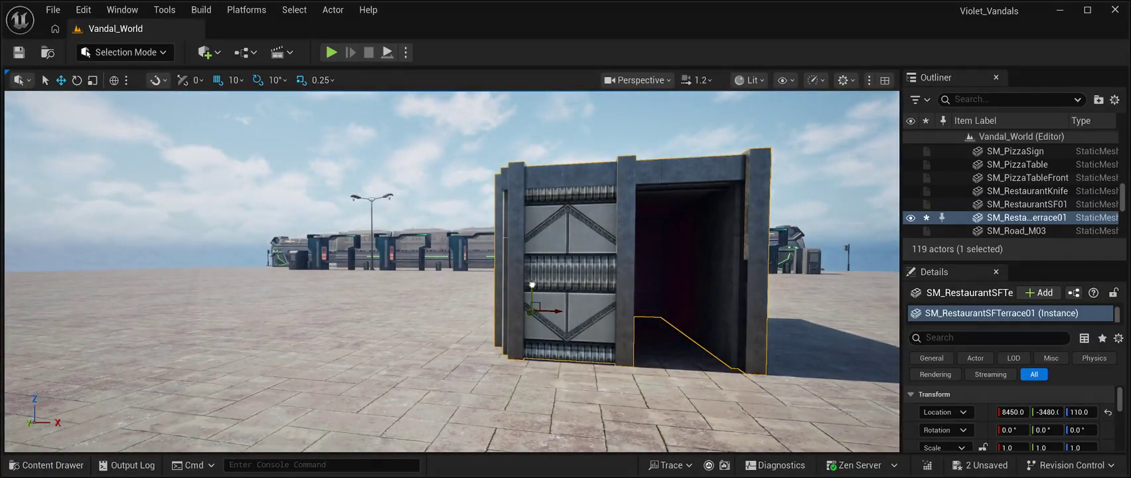
pyautogui.press('s')
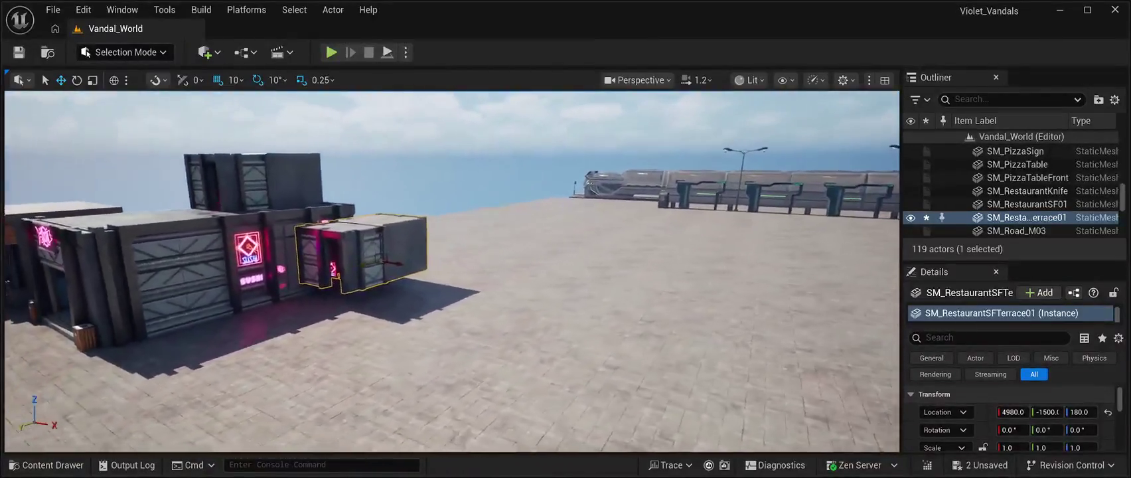
# - Raise the terrace block to Z 560 and rotate it to -179.9° around Z
pyautogui.moveTo(346, 244)
pyautogui.mouseDown()
pyautogui.moveTo(345, 168)
pyautogui.moveTo(187, 198)
pyautogui.mouseUp()
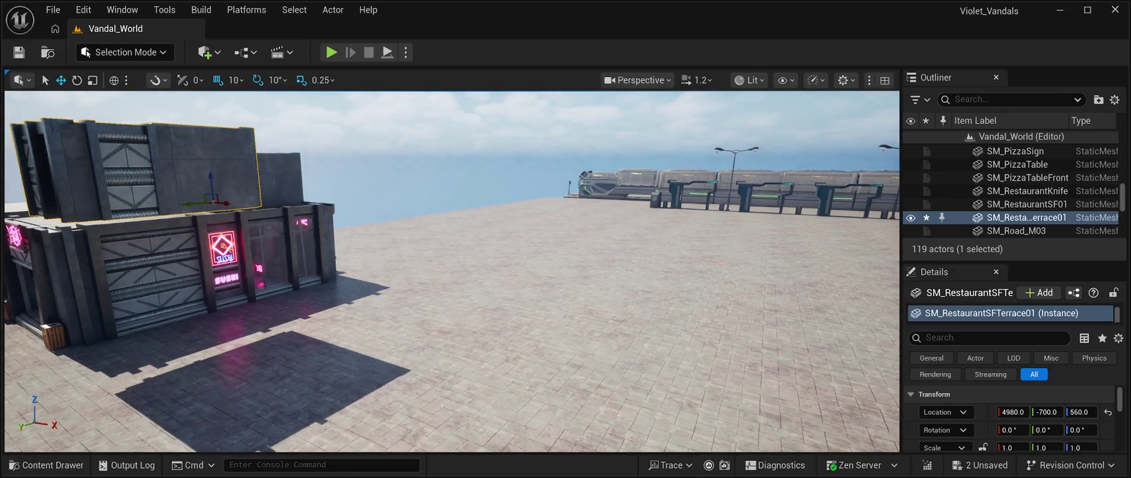
pyautogui.press('e')
pyautogui.moveTo(199, 203); pyautogui.dragTo(80, 203)
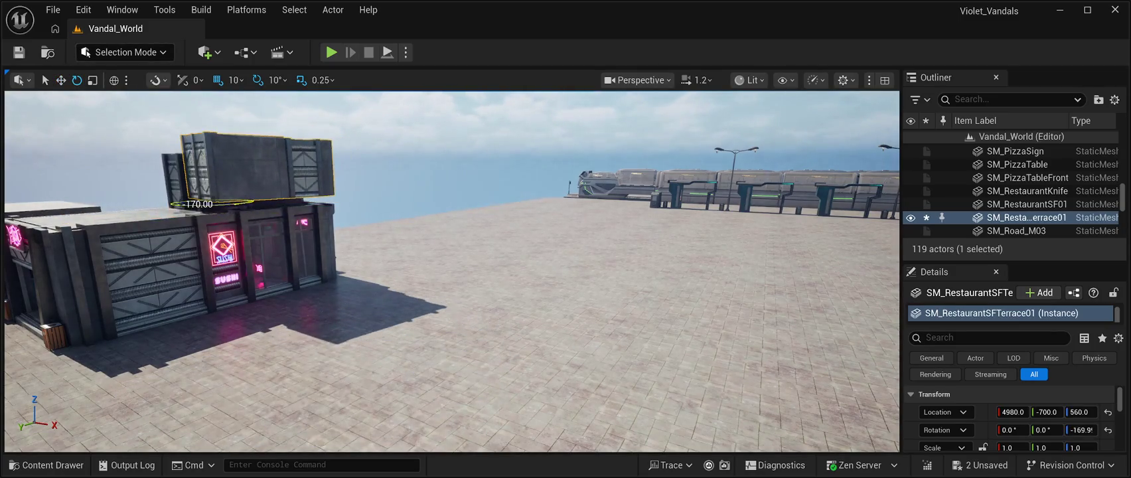
pyautogui.moveTo(199, 202); pyautogui.dragTo(179, 203)
# - Slide the terrace onto the roof at Y -180 and X 4890
pyautogui.moveTo(464, 332)
pyautogui.mouseDown()
pyautogui.moveTo(398, 359)
pyautogui.moveTo(438, 318)
pyautogui.mouseUp()
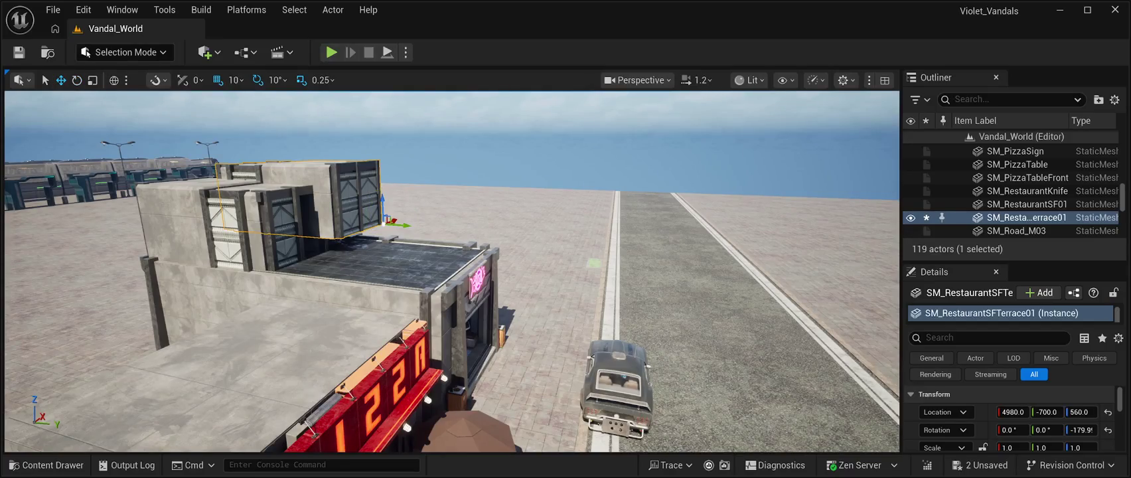
pyautogui.moveTo(392, 225); pyautogui.dragTo(524, 248)
pyautogui.moveTo(451, 272); pyautogui.dragTo(352, 272)
pyautogui.moveTo(528, 277); pyautogui.dragTo(511, 278)
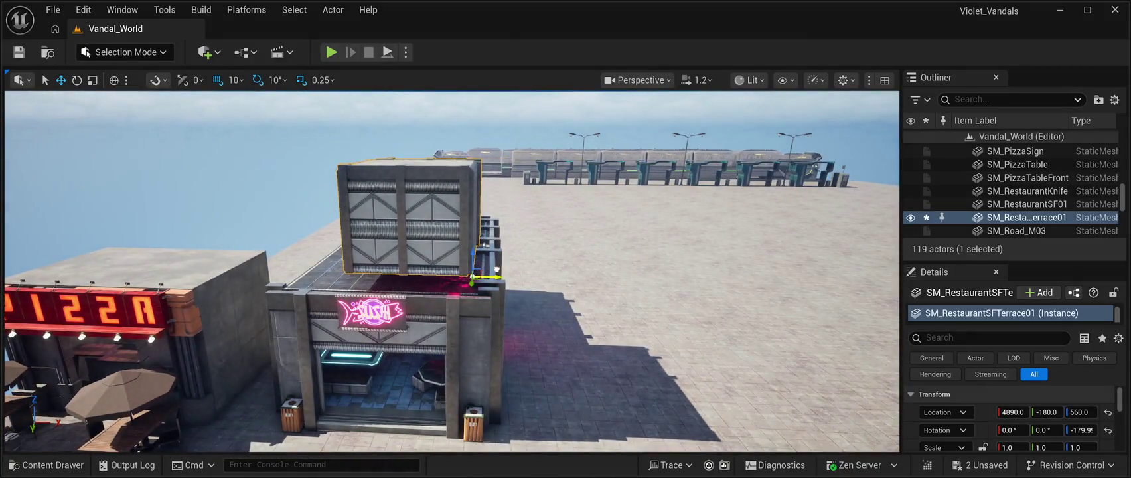
pyautogui.scroll(5, 451, 273)
pyautogui.scroll(-5, 451, 272)
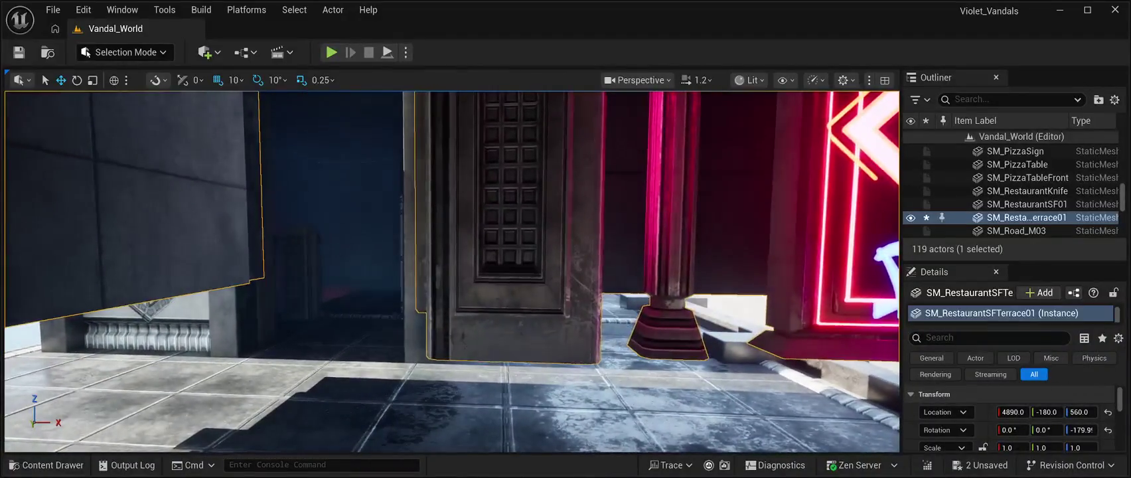
# - Nudge the terrace along X and Y until it sits at 4840, -230, 500 on the roof
pyautogui.moveTo(451, 272)
pyautogui.mouseDown()
pyautogui.moveTo(385, 266)
pyautogui.moveTo(452, 272)
pyautogui.mouseUp()
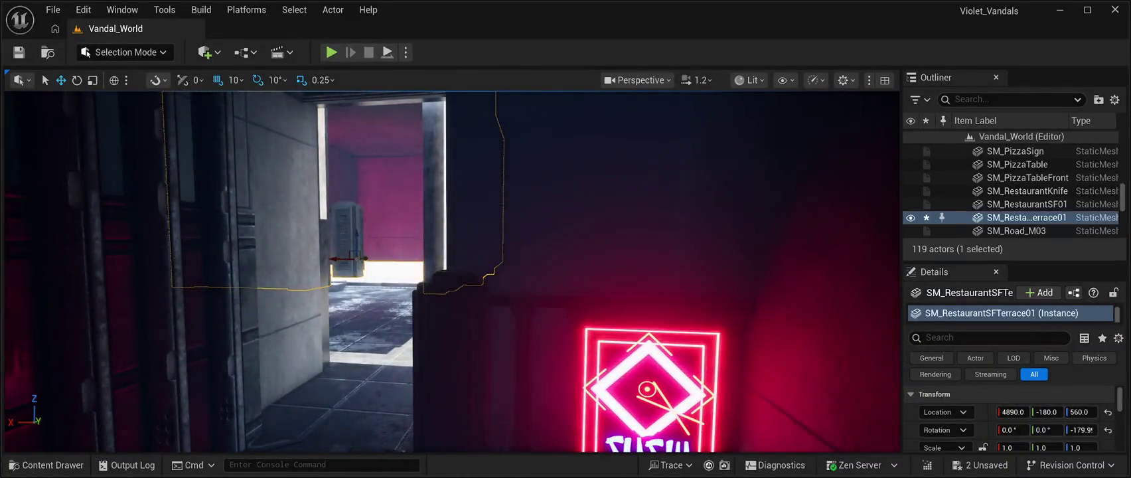
pyautogui.moveTo(333, 258); pyautogui.dragTo(353, 259)
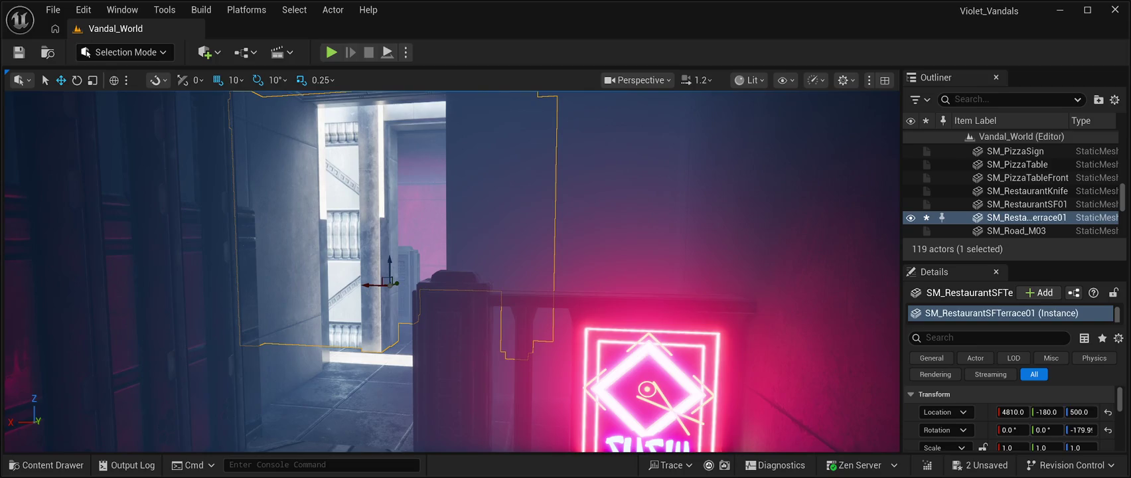
pyautogui.press('f')
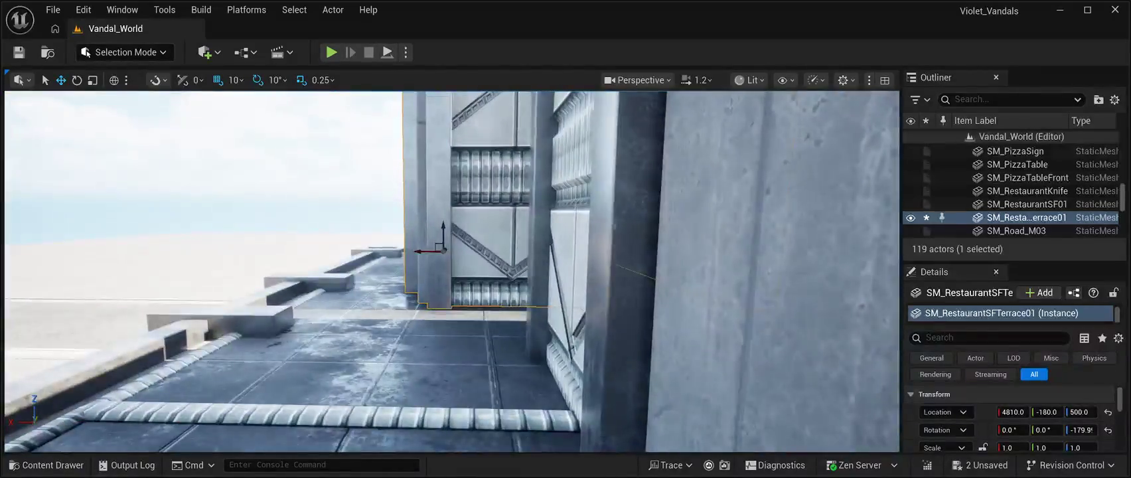
pyautogui.moveTo(426, 251); pyautogui.dragTo(419, 251)
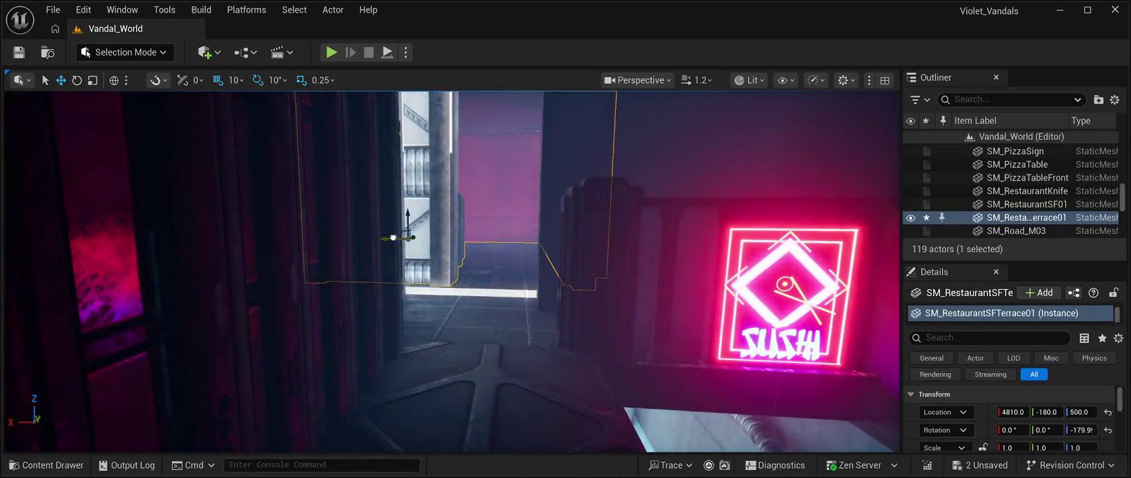
pyautogui.moveTo(393, 237); pyautogui.dragTo(371, 235)
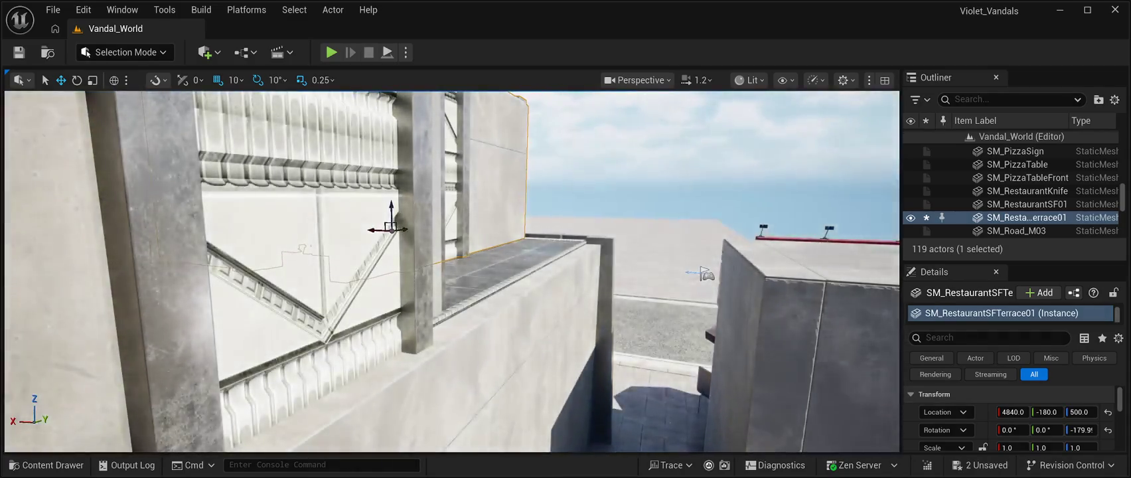
pyautogui.moveTo(406, 229); pyautogui.dragTo(392, 231)
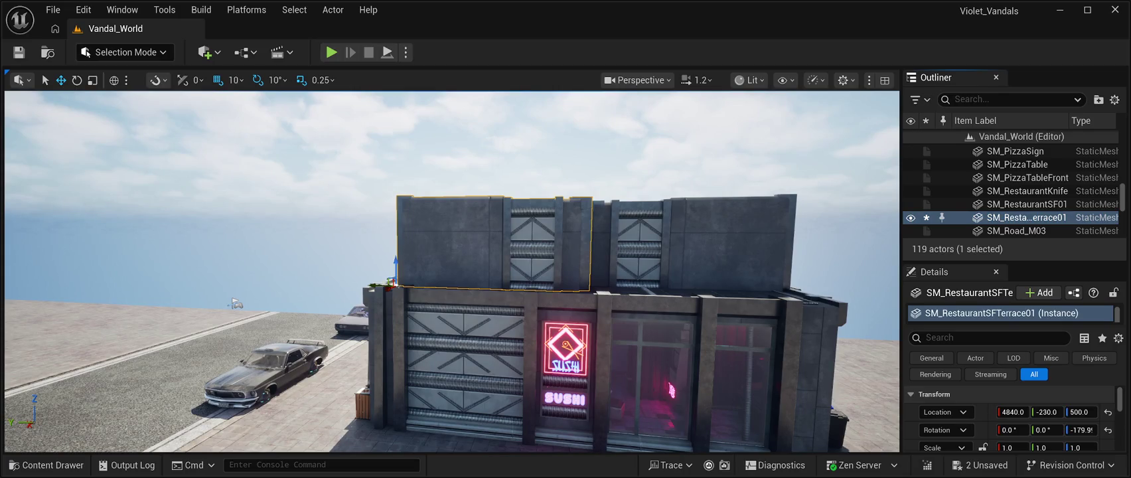
# - Delete the terrace block and add SM_C_MainClub to the plaza at 7070, -3920, 110
pyautogui.press('Delete')
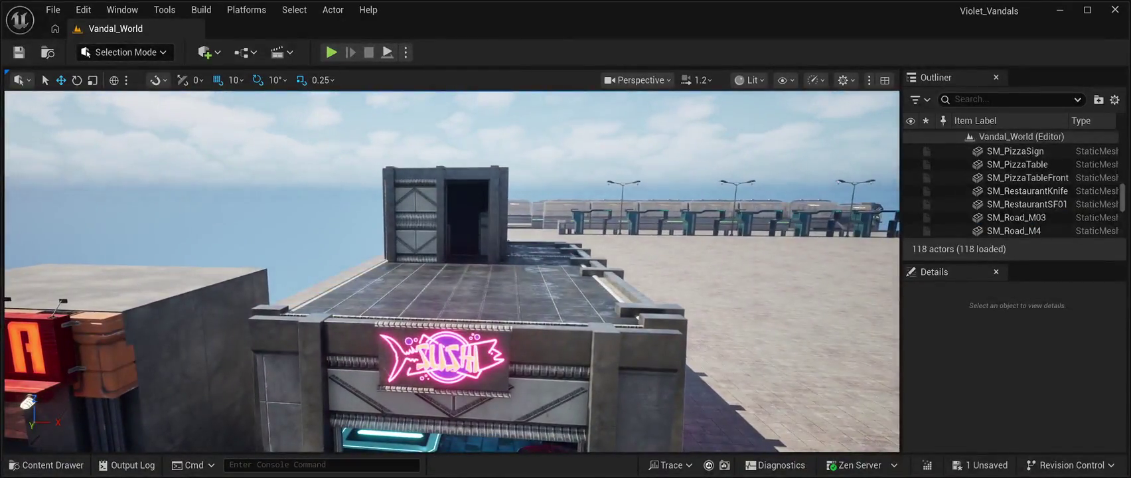
pyautogui.click(53, 465)
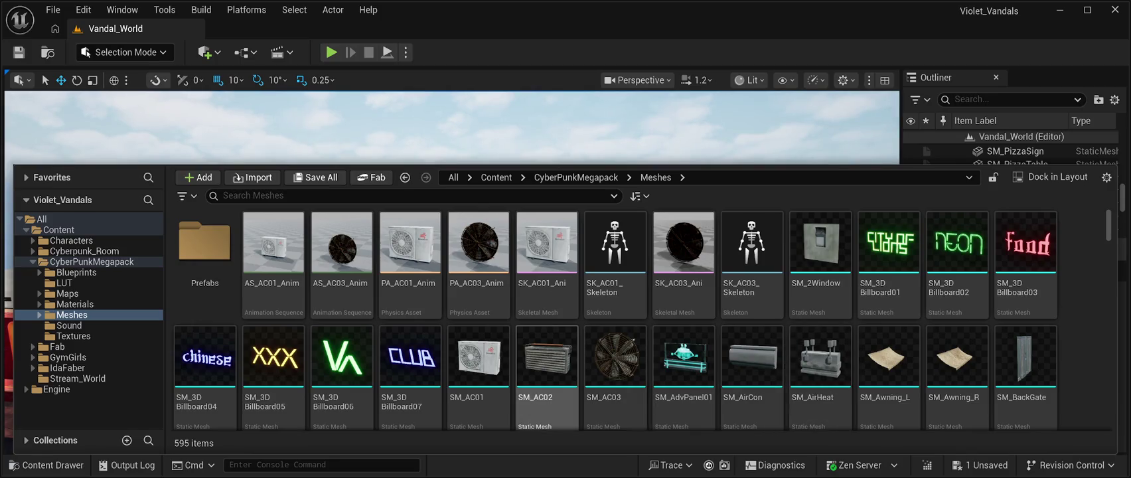
pyautogui.hotkey('ctrl', 'space')
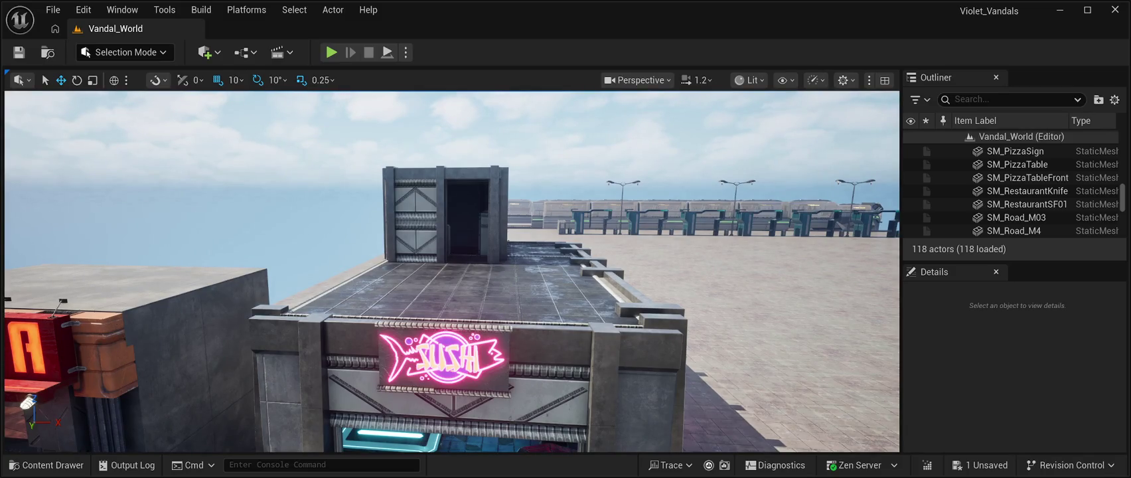
pyautogui.hotkey('ctrl', 'z')
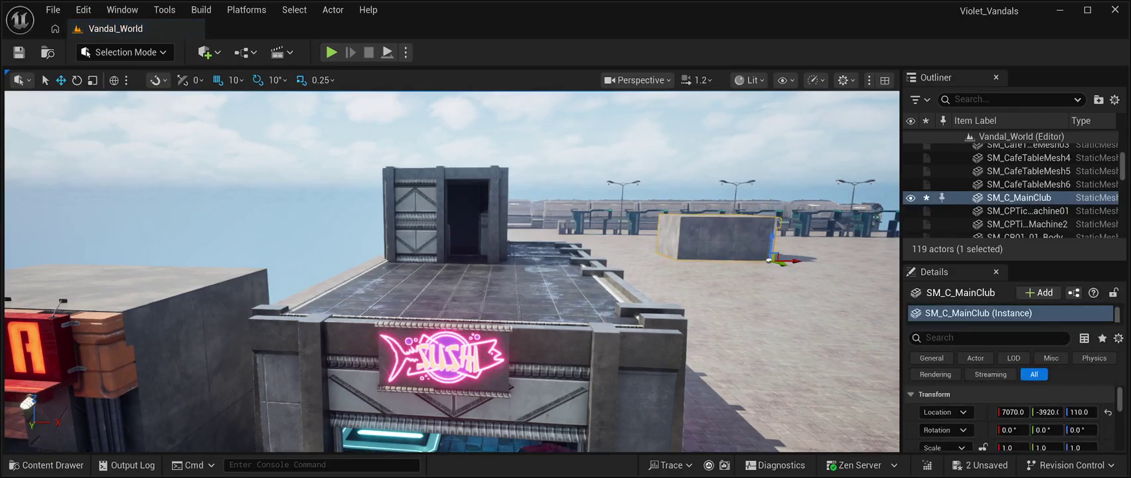
# - Select the SM_C_MainClub building and slide it along Y toward the shops
pyautogui.press('Escape')
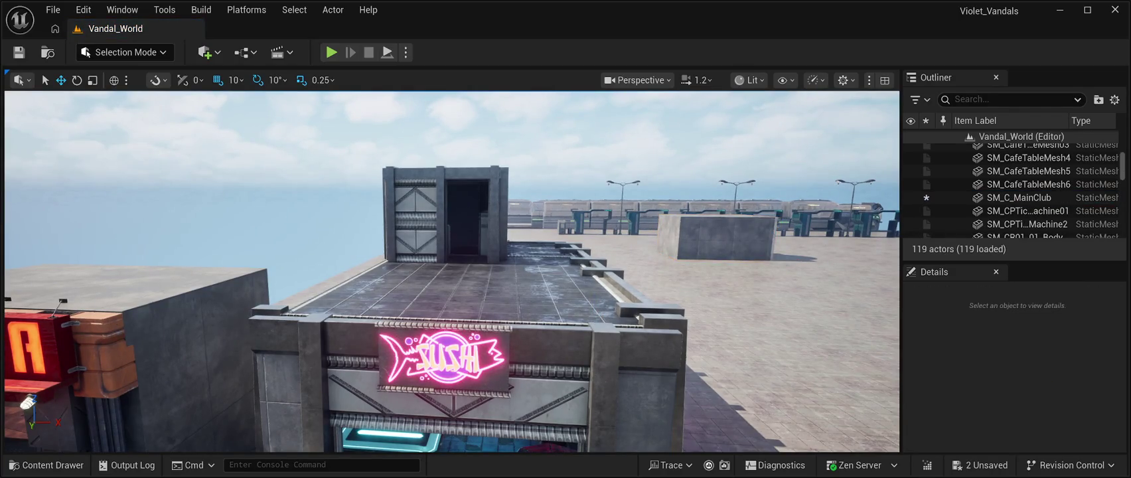
pyautogui.moveTo(452, 265); pyautogui.dragTo(505, 345)
pyautogui.moveTo(285, 141)
pyautogui.mouseDown()
pyautogui.moveTo(266, 126)
pyautogui.moveTo(284, 141)
pyautogui.mouseUp()
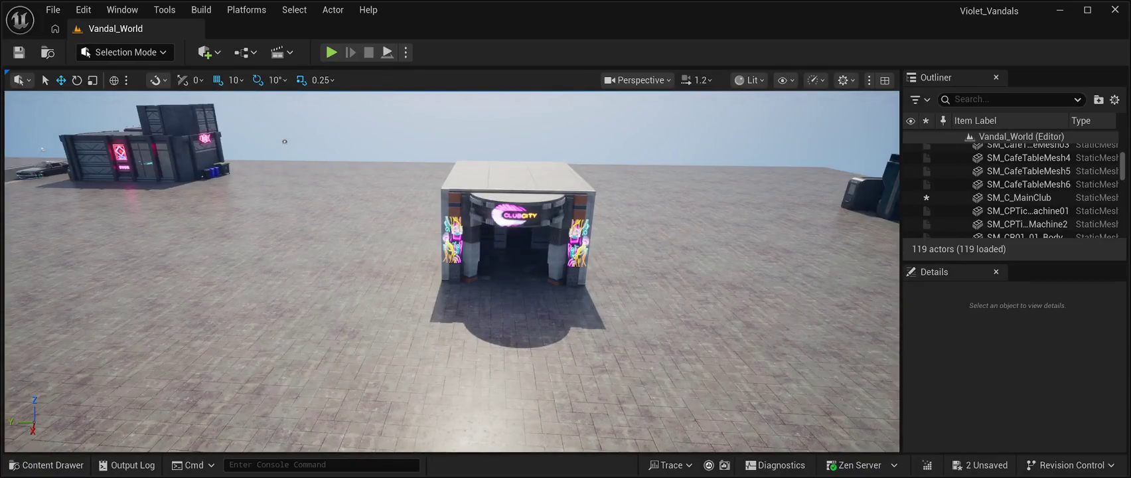
pyautogui.click(1018, 197)
pyautogui.moveTo(425, 277)
pyautogui.mouseDown()
pyautogui.moveTo(99, 245)
pyautogui.moveTo(13, 252)
pyautogui.moveTo(262, 302)
pyautogui.mouseUp()
pyautogui.press('a')
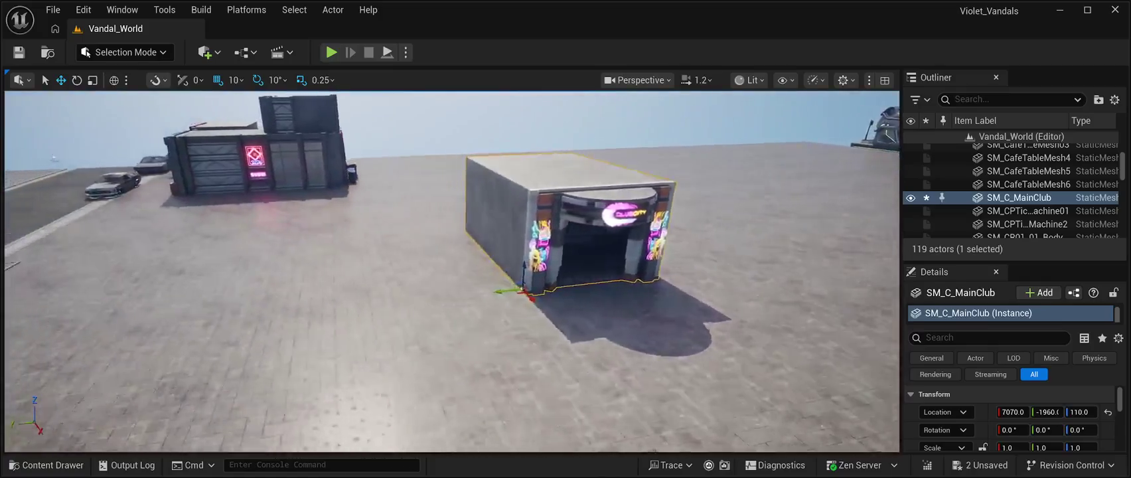
pyautogui.moveTo(564, 289); pyautogui.dragTo(440, 290)
# - Rotate the club 90° around Z and line it up beside the Sushi shop at 5190, -250, 120
pyautogui.press('e')
pyautogui.moveTo(478, 320)
pyautogui.mouseDown()
pyautogui.moveTo(424, 306)
pyautogui.moveTo(411, 371)
pyautogui.mouseUp()
pyautogui.press('w')
pyautogui.moveTo(482, 271)
pyautogui.mouseDown()
pyautogui.moveTo(229, 264)
pyautogui.moveTo(170, 287)
pyautogui.moveTo(132, 335)
pyautogui.mouseUp()
pyautogui.press('f')
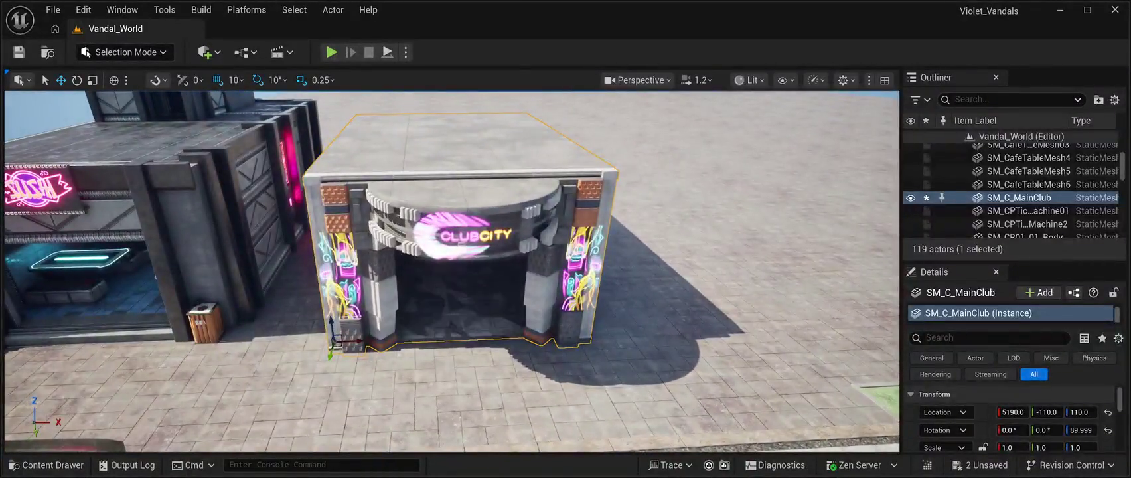
pyautogui.moveTo(329, 355); pyautogui.dragTo(332, 350)
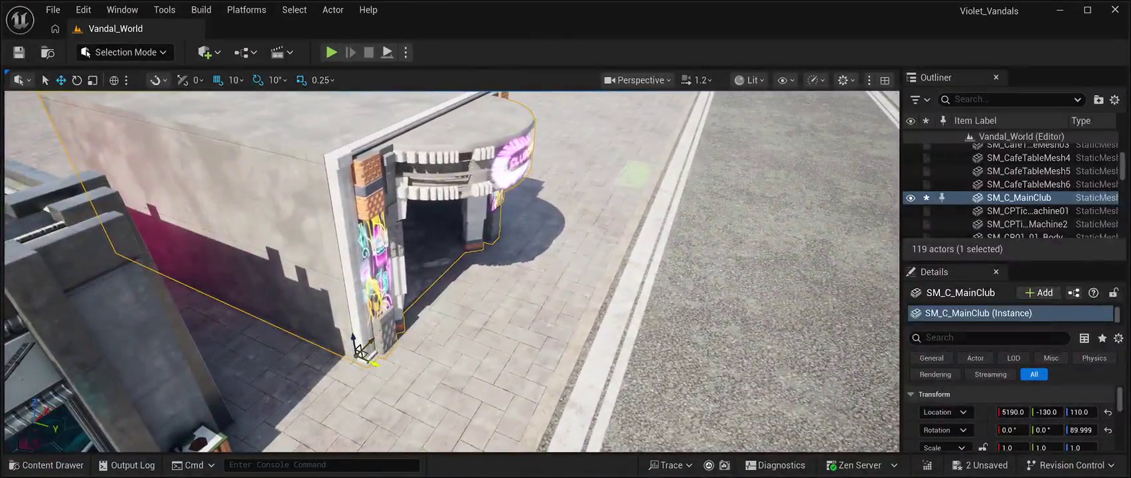
pyautogui.moveTo(375, 365); pyautogui.dragTo(328, 355)
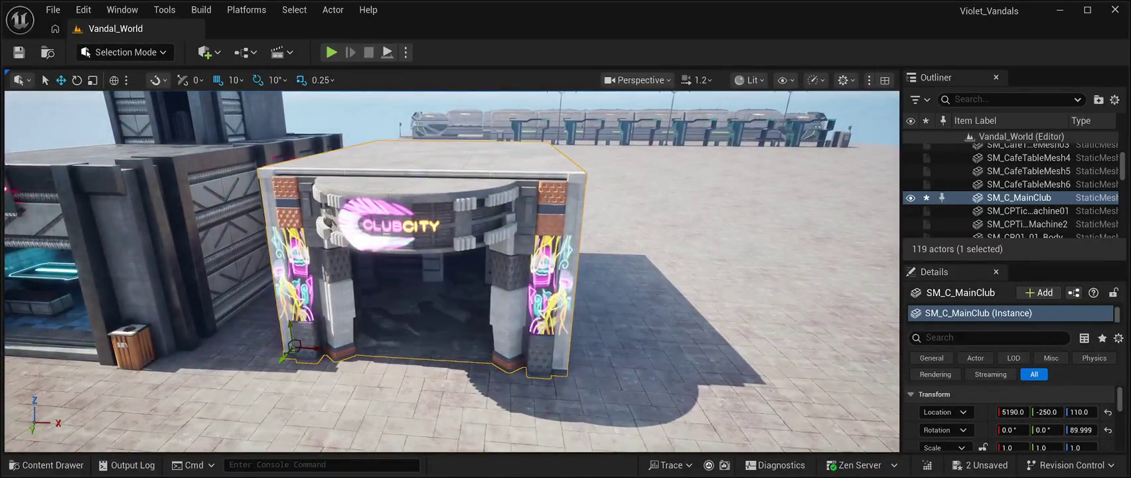
# - Fly the view in and out of the club entrance, then reopen the asset browser
pyautogui.press('w')
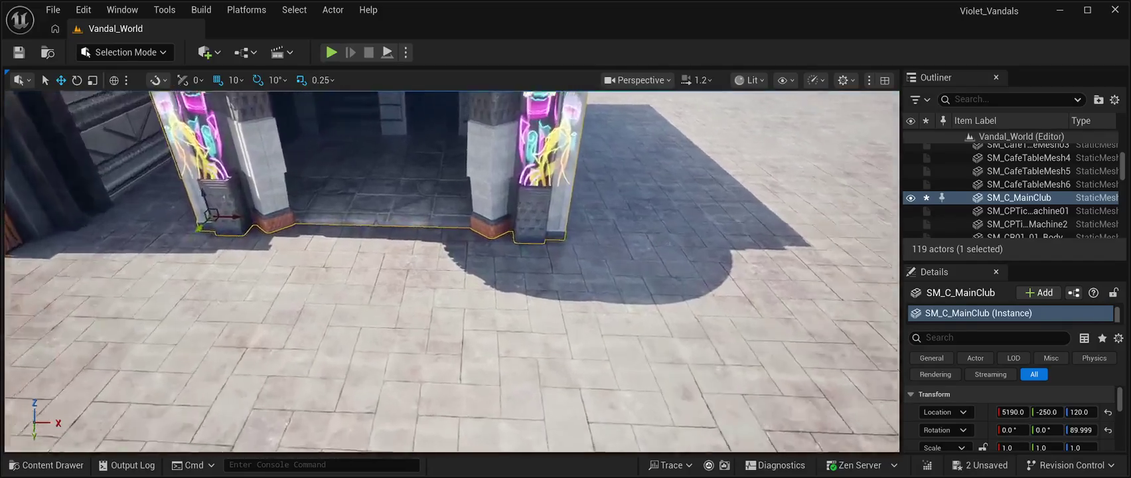
pyautogui.press('s')
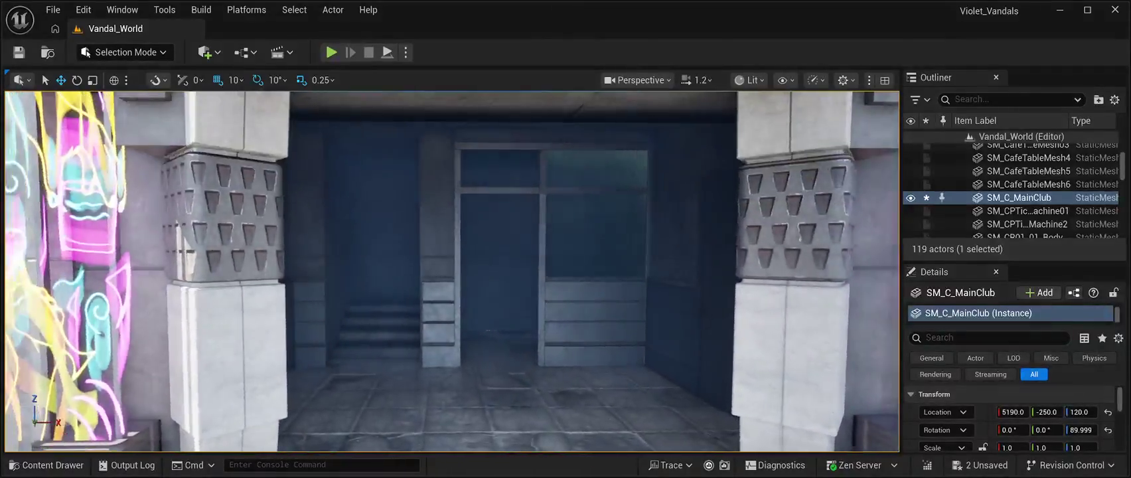
pyautogui.press('w')
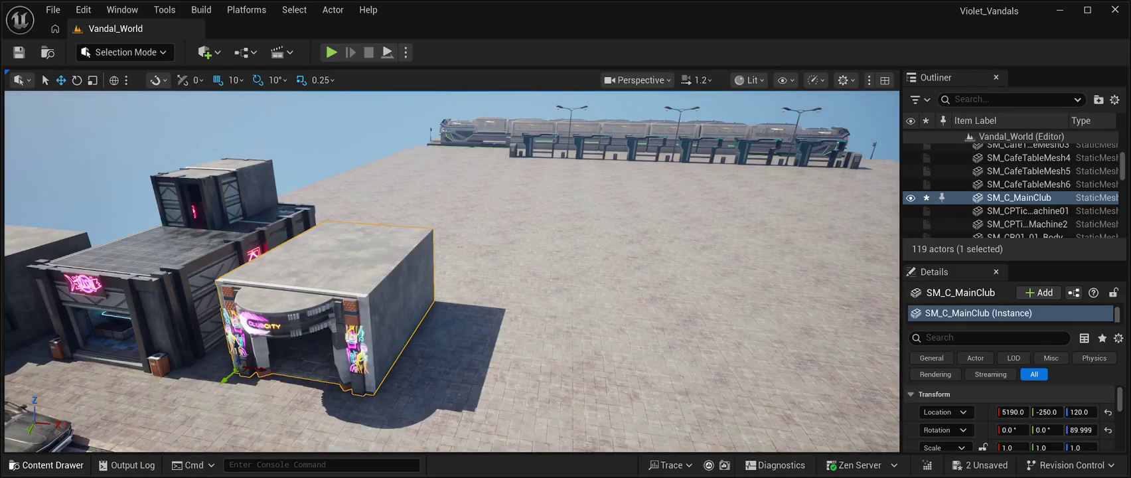
pyautogui.hotkey('ctrl', 'space')
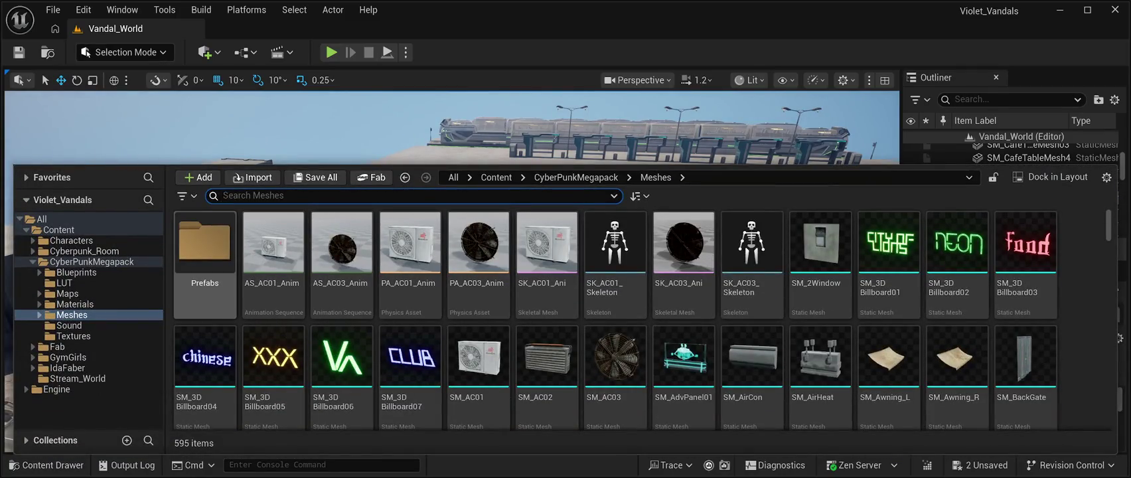
# - From Meshes > Prefabs, place SM_StoreFrontsPrefab02 beside ClubCity at 6030, -210, 110
pyautogui.doubleClick(204, 243)
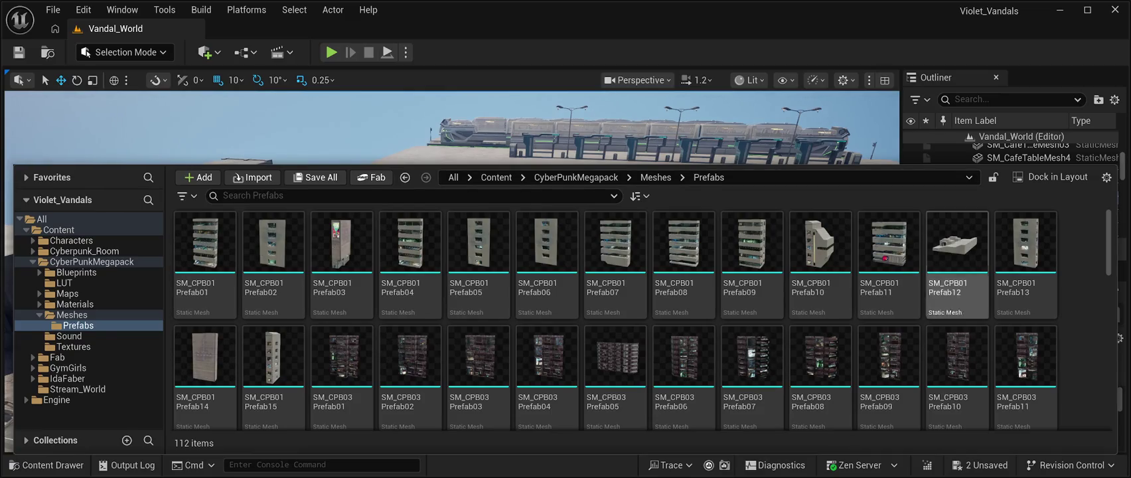
pyautogui.scroll(-5, 888, 292)
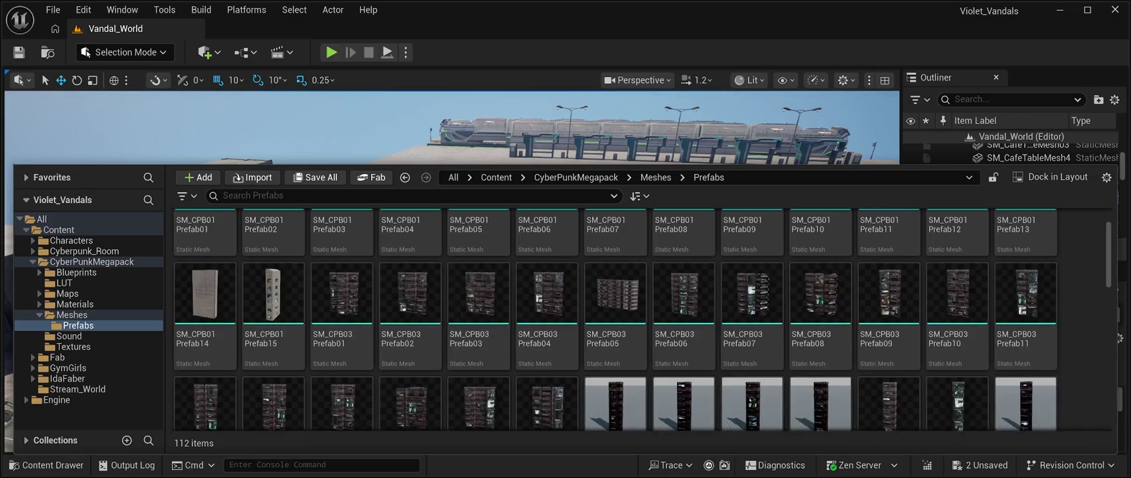
pyautogui.scroll(-15, 888, 292)
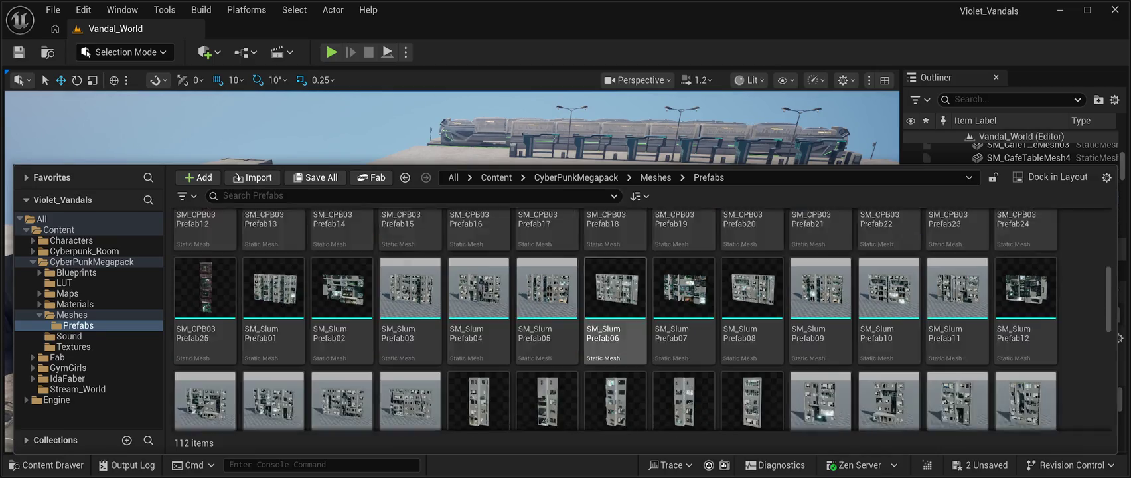
pyautogui.scroll(-6, 642, 319)
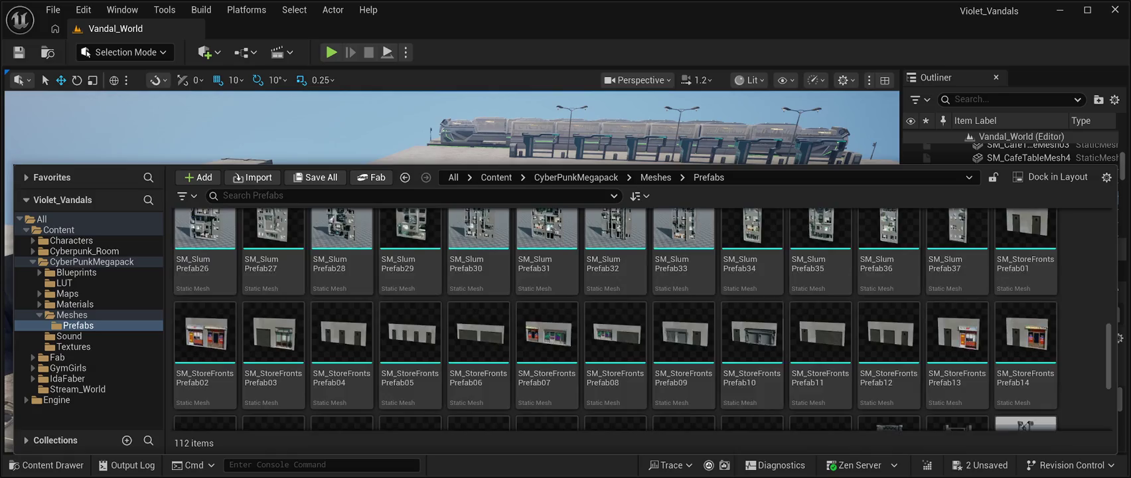
pyautogui.scroll(-1, 642, 319)
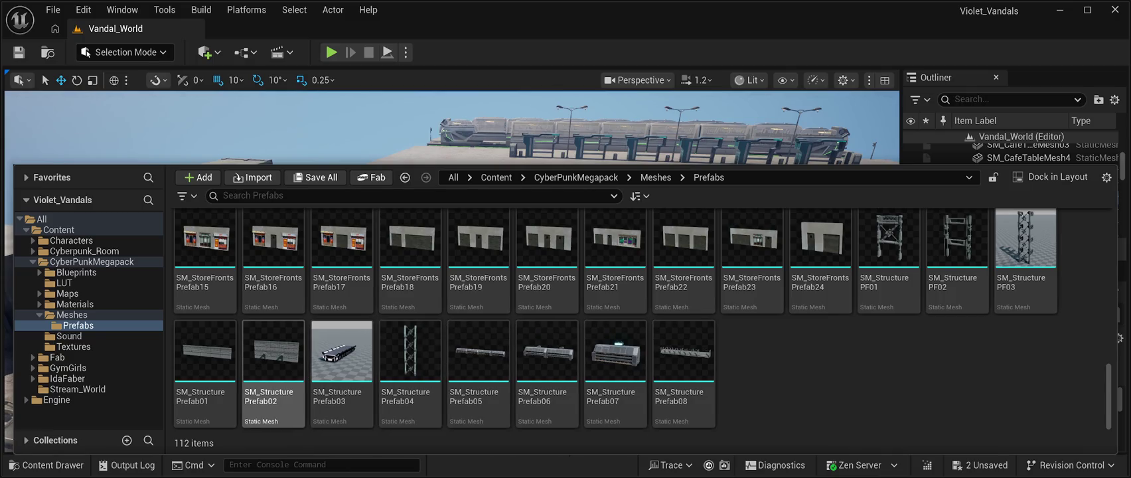
pyautogui.scroll(3, 547, 372)
pyautogui.scroll(2, 547, 391)
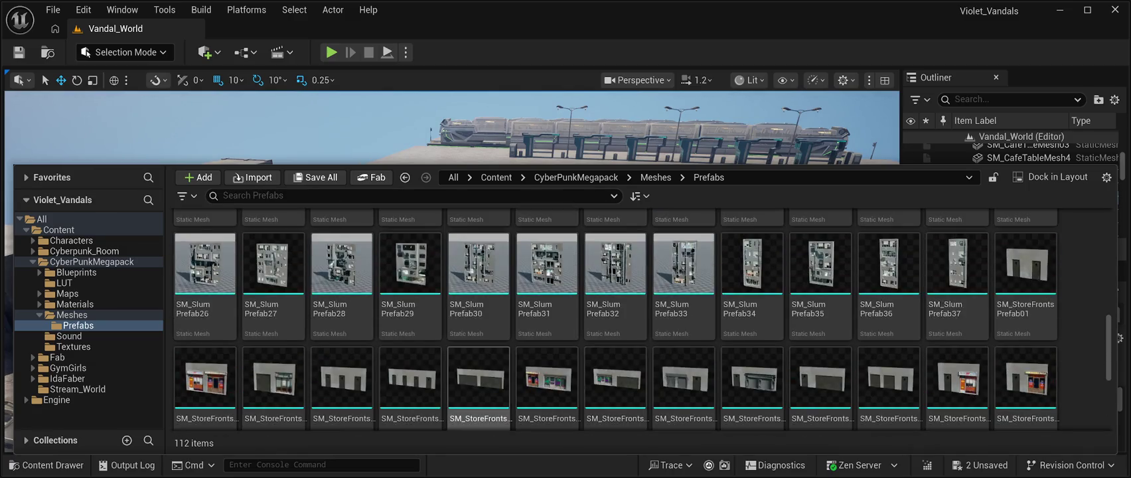
pyautogui.scroll(1, 615, 312)
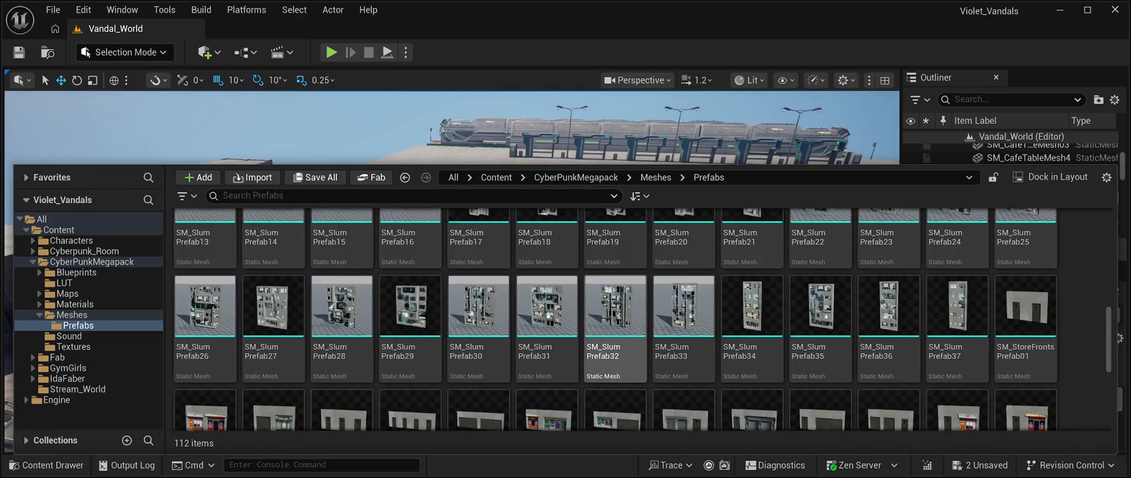
pyautogui.scroll(-2, 615, 312)
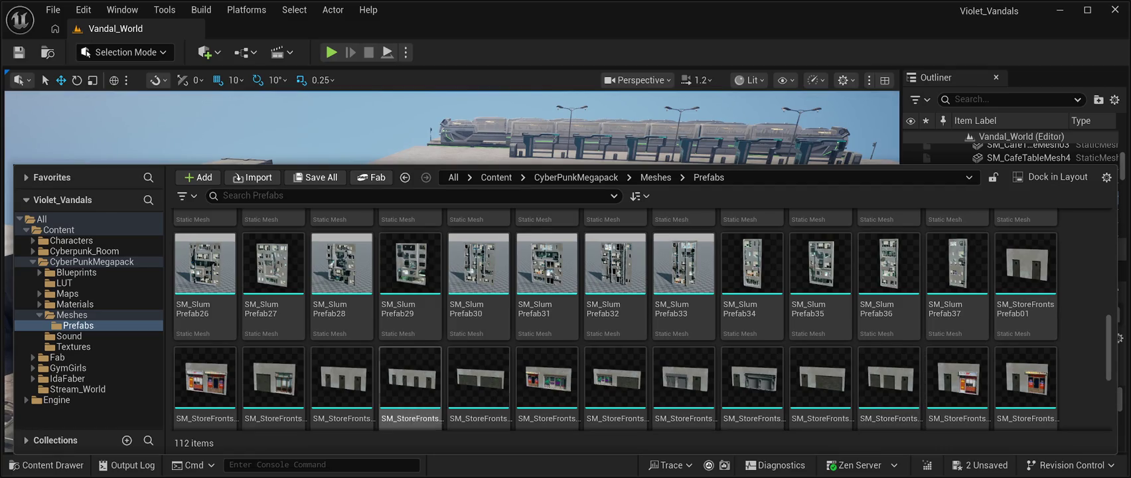
pyautogui.click(205, 382)
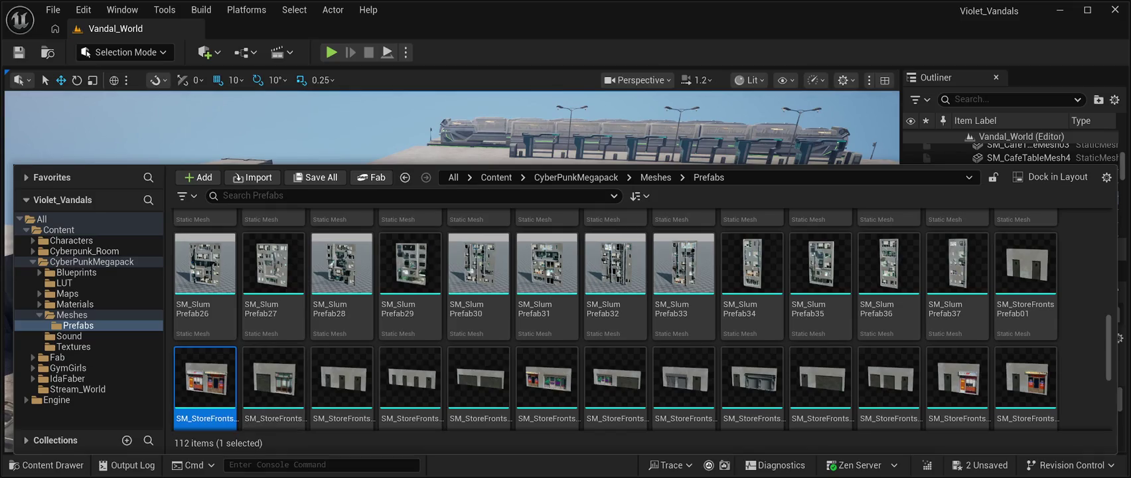
pyautogui.moveTo(205, 382)
pyautogui.mouseDown()
pyautogui.moveTo(399, 156)
pyautogui.moveTo(518, 172)
pyautogui.moveTo(561, 393)
pyautogui.mouseUp()
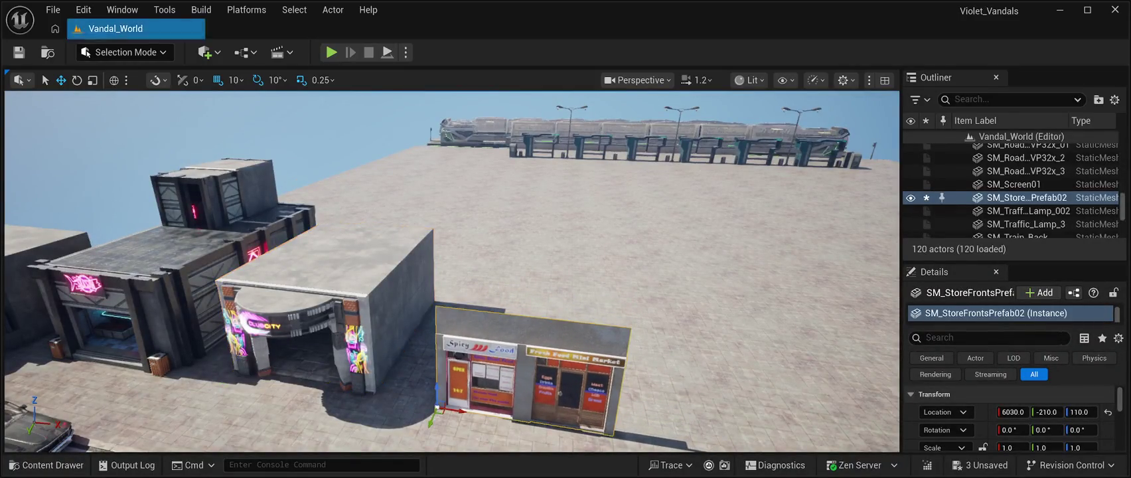
# - Check the placed storefront, then bring back the CyberPunkMegapack Prefabs asset folder
pyautogui.press('f')
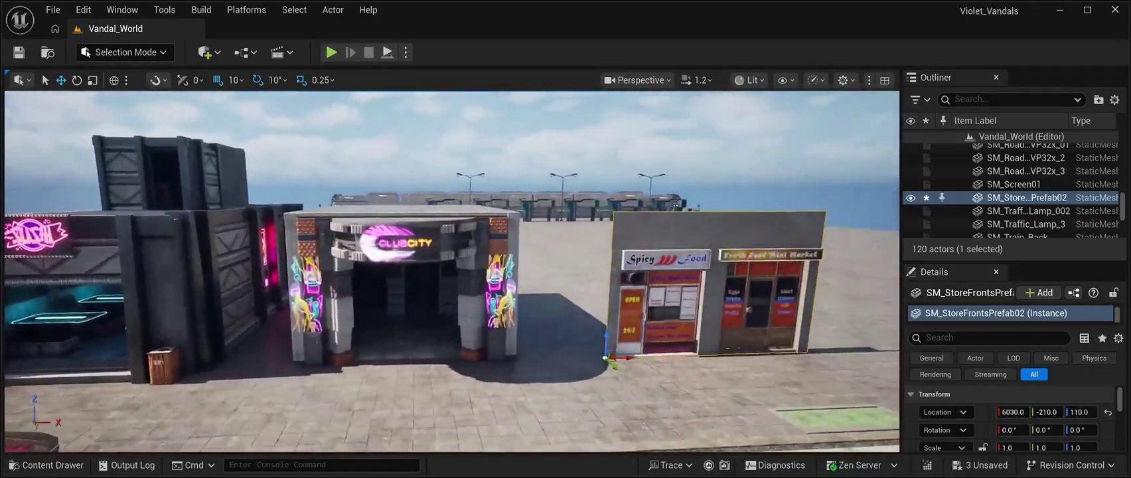
pyautogui.click(46, 464)
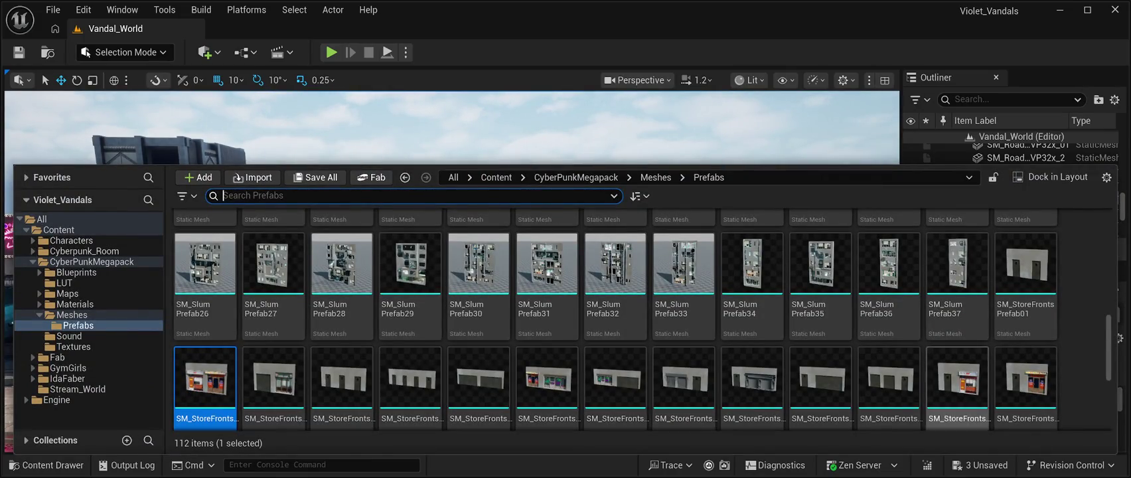
# - Browse the Prefabs assets and select the SM_CPB01 Prefab03 building
pyautogui.scroll(-2, 410, 285)
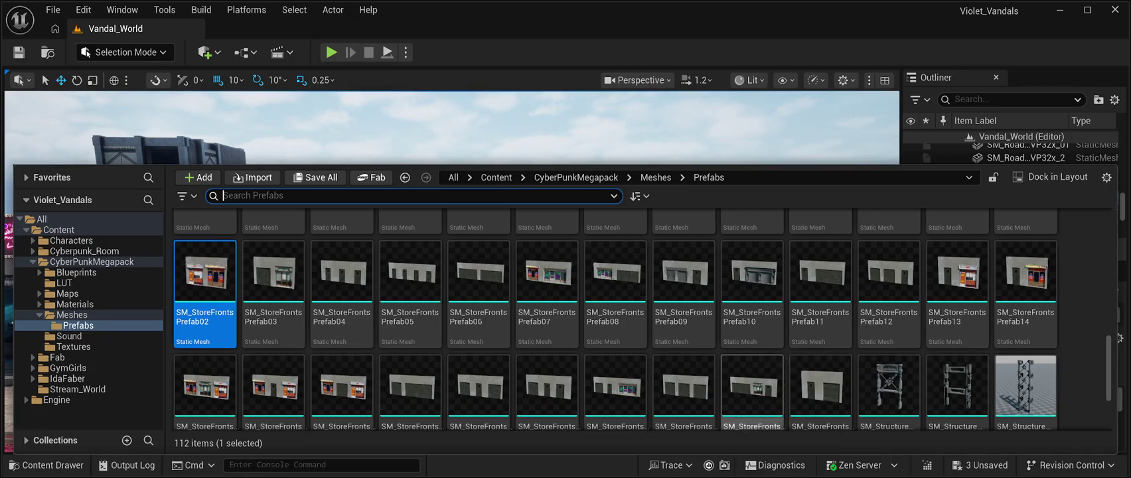
pyautogui.scroll(2, 820, 392)
pyautogui.scroll(5, 616, 352)
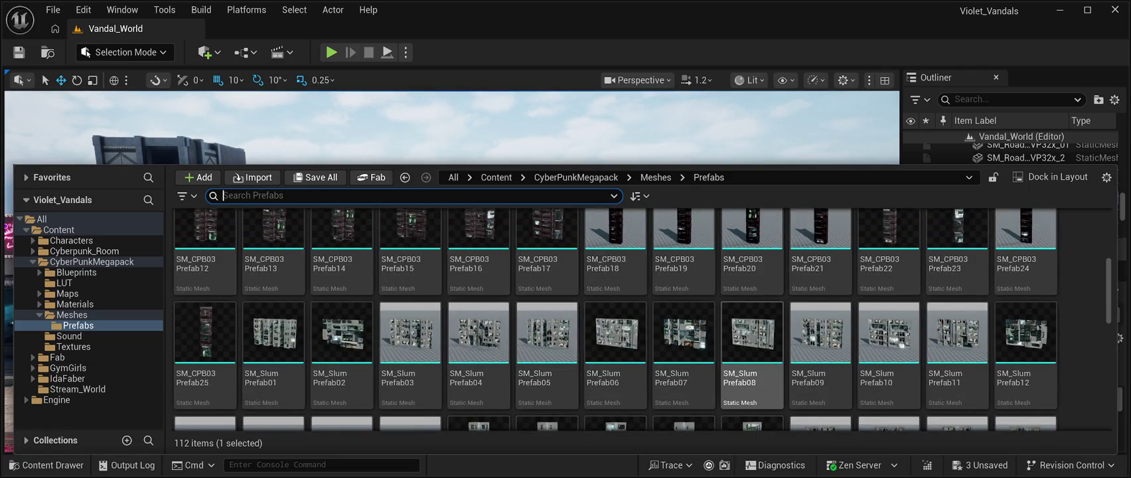
pyautogui.scroll(1, 751, 345)
pyautogui.scroll(-2, 616, 318)
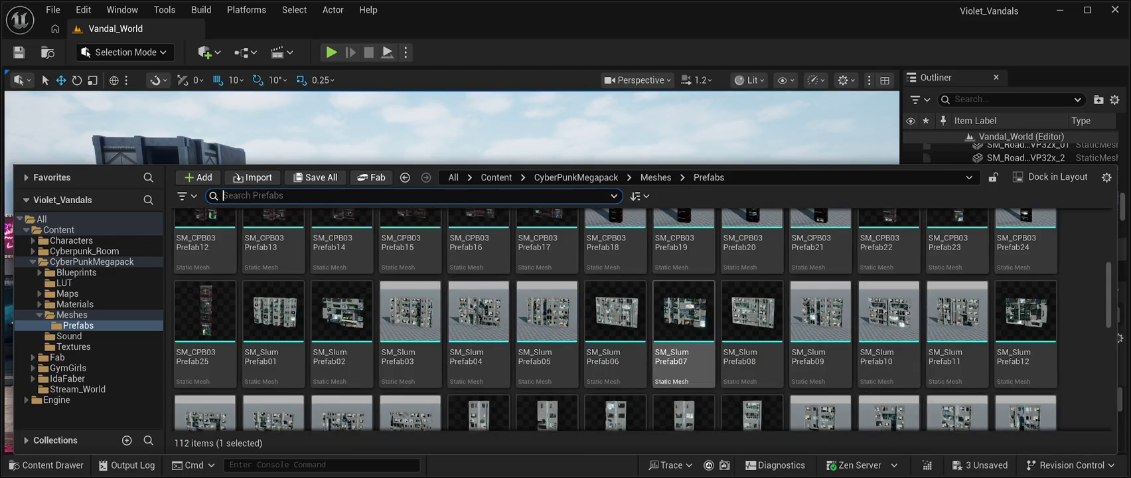
pyautogui.scroll(-1, 889, 311)
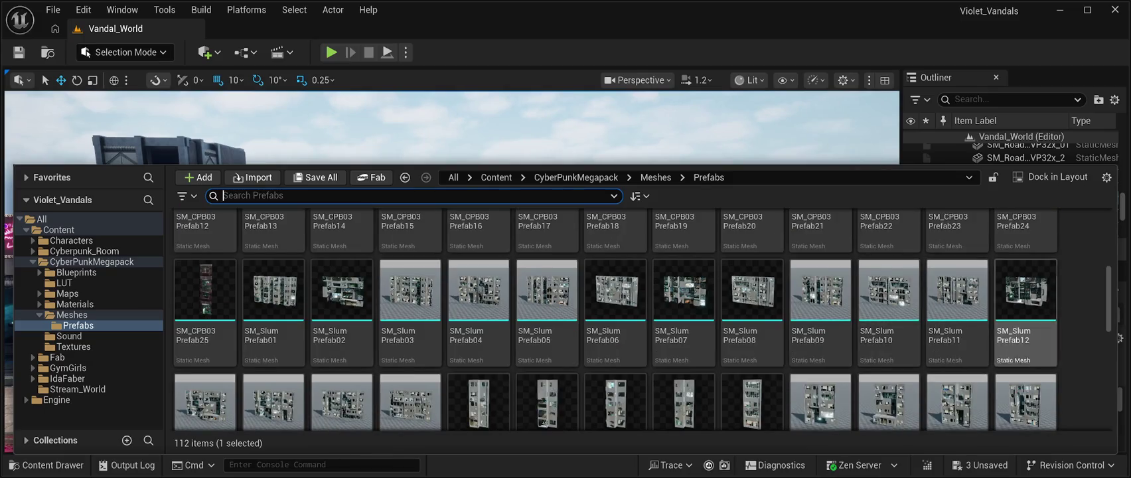
pyautogui.scroll(-5, 684, 318)
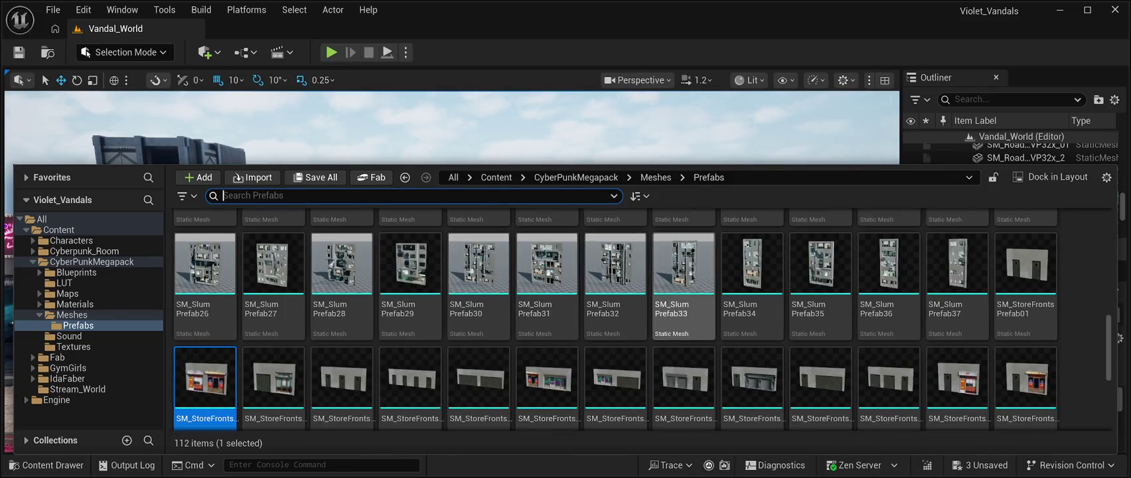
pyautogui.scroll(-2, 683, 318)
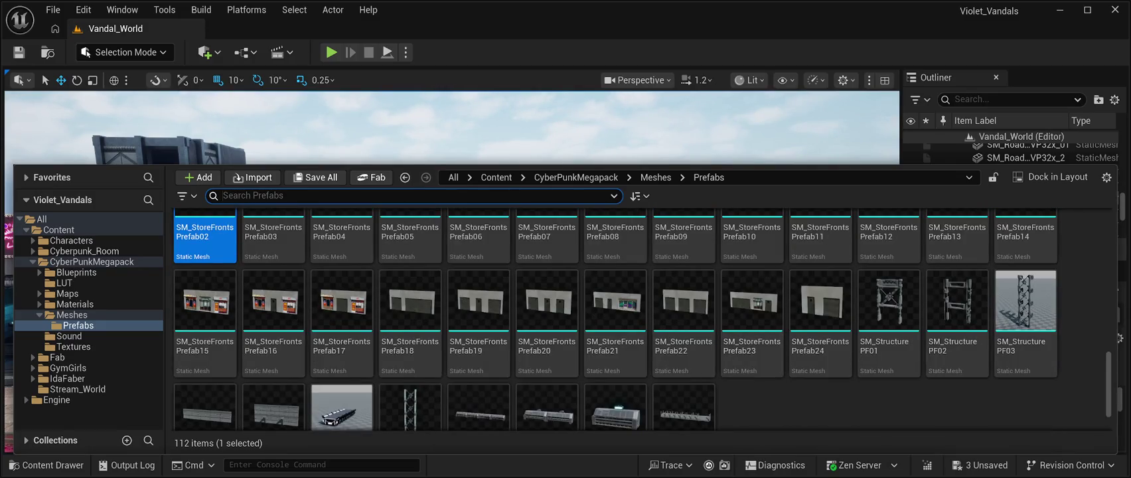
pyautogui.scroll(-1, 684, 358)
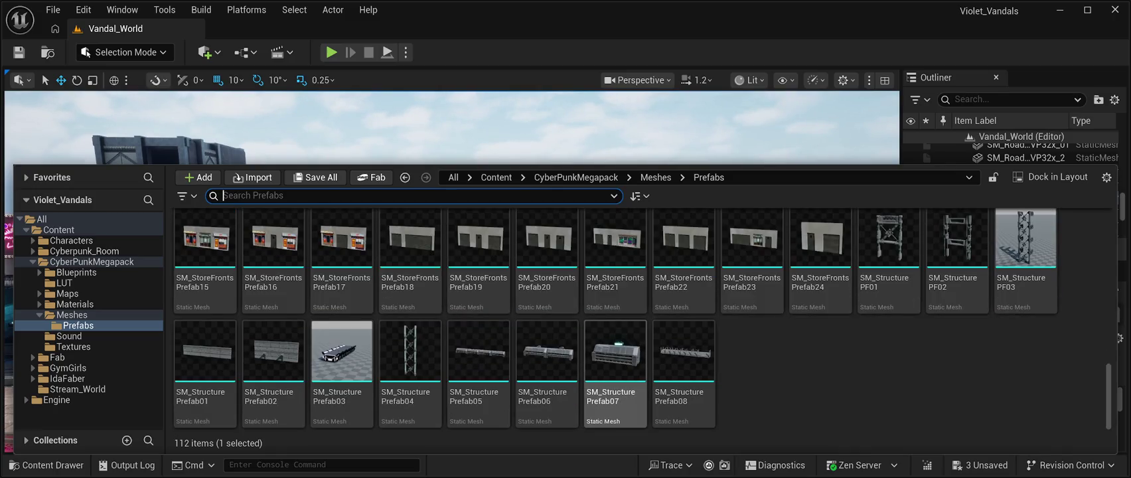
pyautogui.scroll(8, 411, 319)
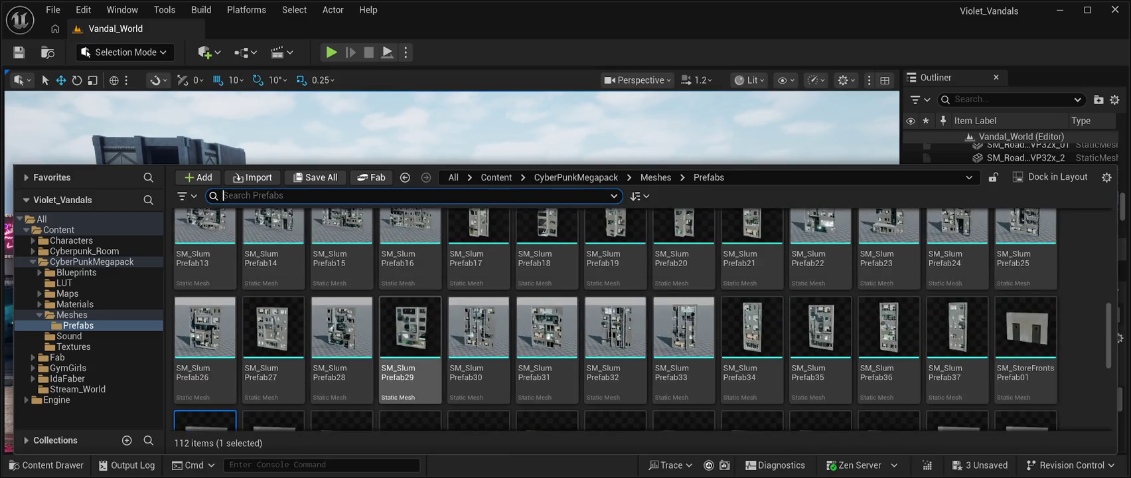
pyautogui.scroll(4, 342, 319)
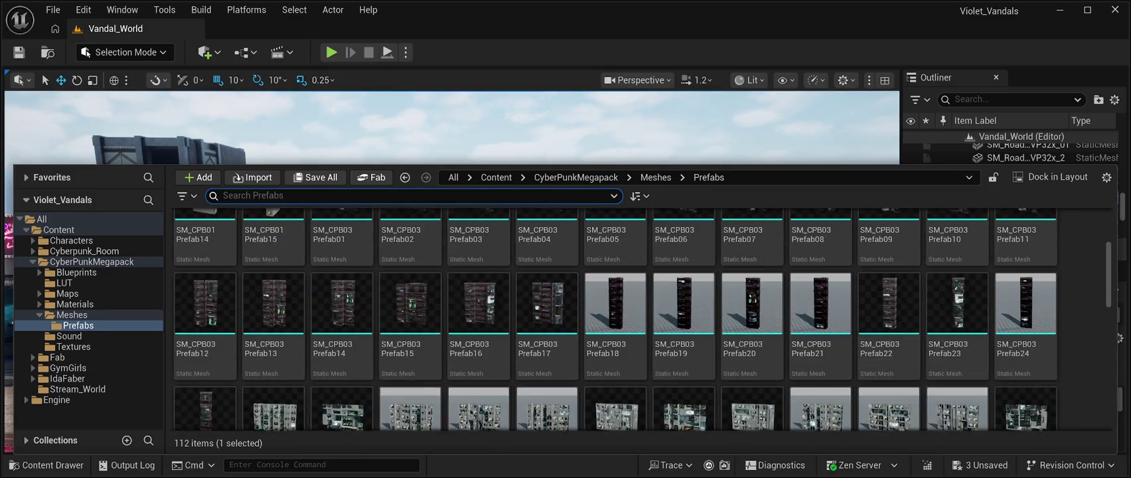
pyautogui.scroll(2, 547, 369)
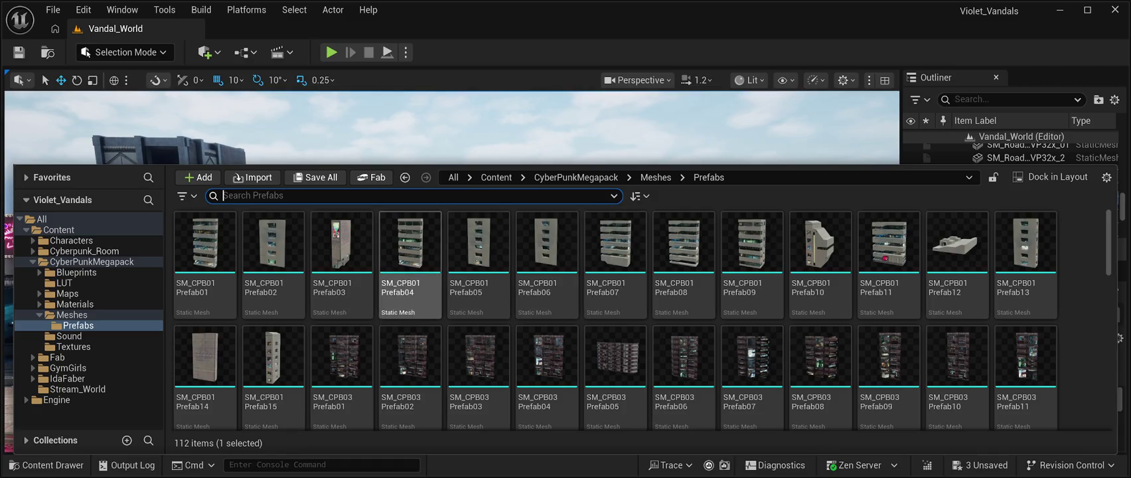
pyautogui.click(342, 253)
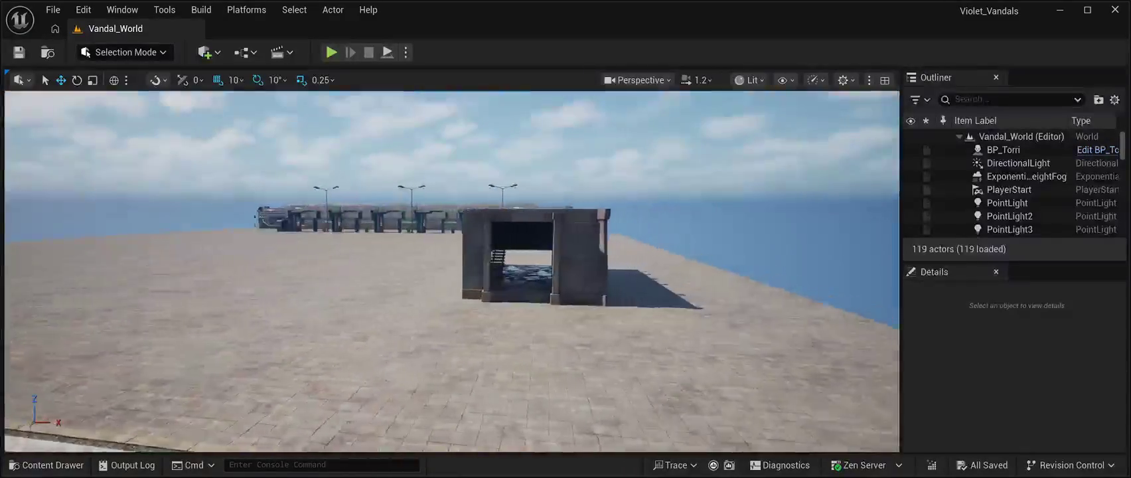
# - Delete the SM_RestaurantMain building, bringing the level to 118 actors
pyautogui.click(498, 259)
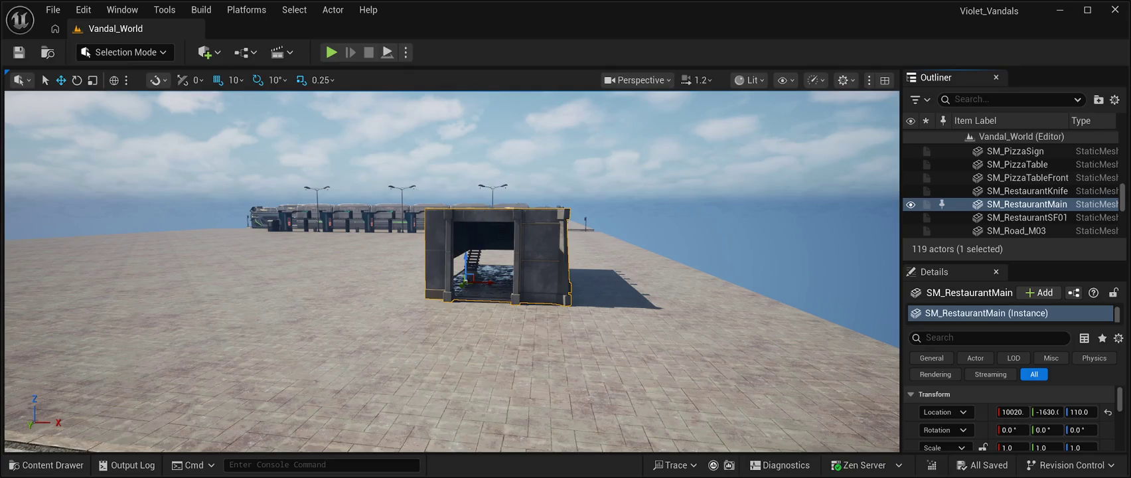
pyautogui.press('Delete')
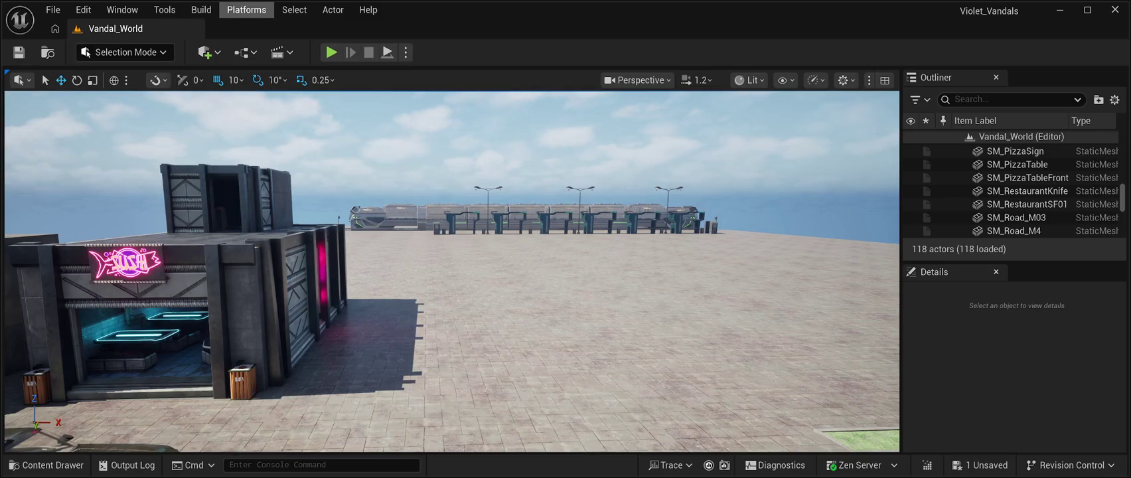
pyautogui.click(122, 10)
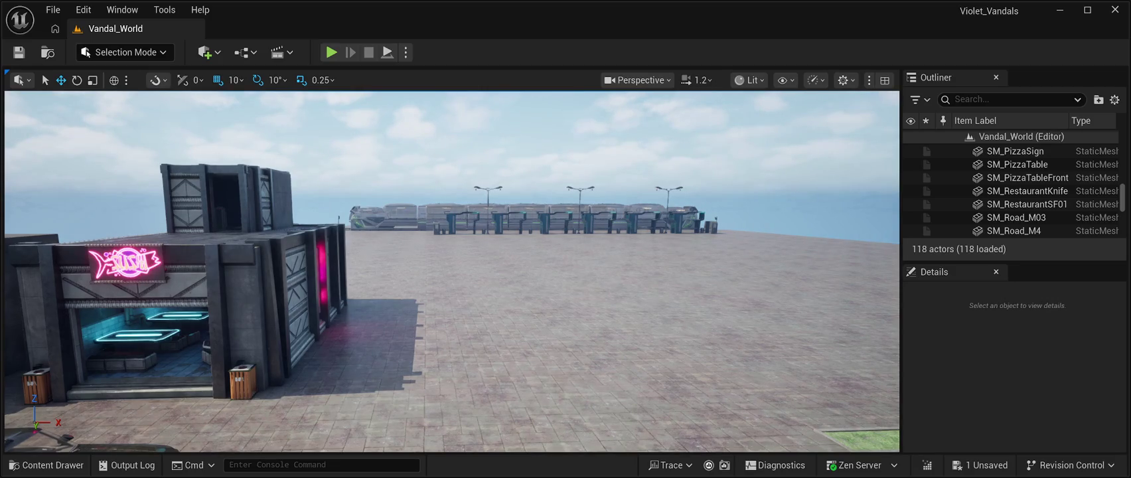
pyautogui.hotkey('ctrl', 'v')
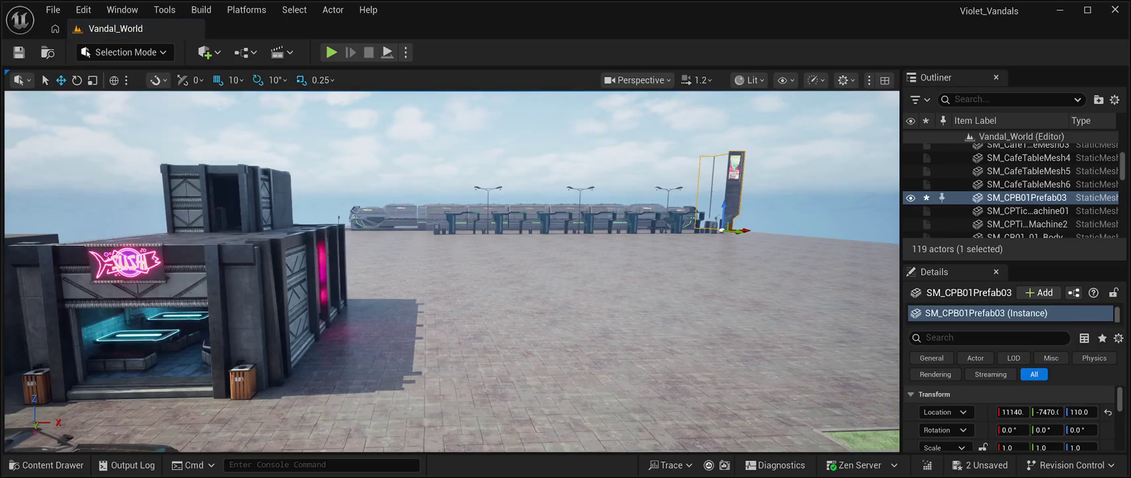
# - Slide the SM_CPB01Prefab03 tower along X and Y toward the shops
pyautogui.moveTo(743, 231)
pyautogui.mouseDown()
pyautogui.moveTo(674, 231)
pyautogui.moveTo(700, 263)
pyautogui.moveTo(645, 250)
pyautogui.moveTo(286, 268)
pyautogui.moveTo(296, 340)
pyautogui.mouseUp()
pyautogui.press('f')
pyautogui.press('f')
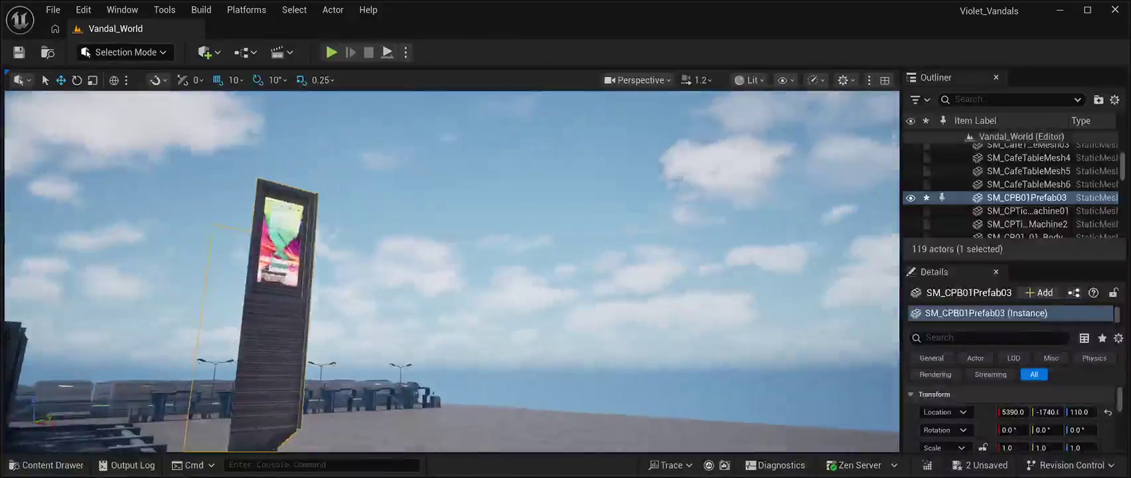
pyautogui.press('s')
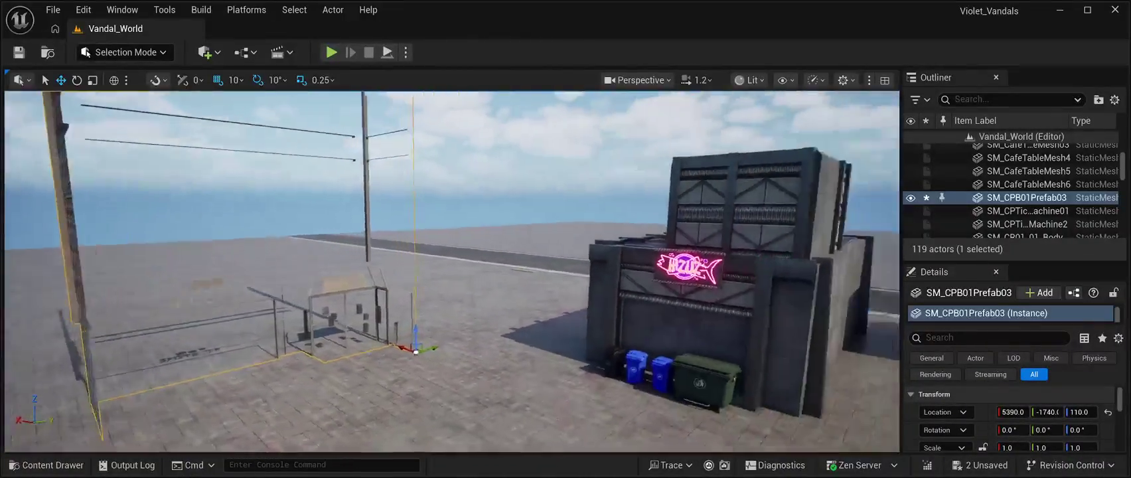
pyautogui.press('w')
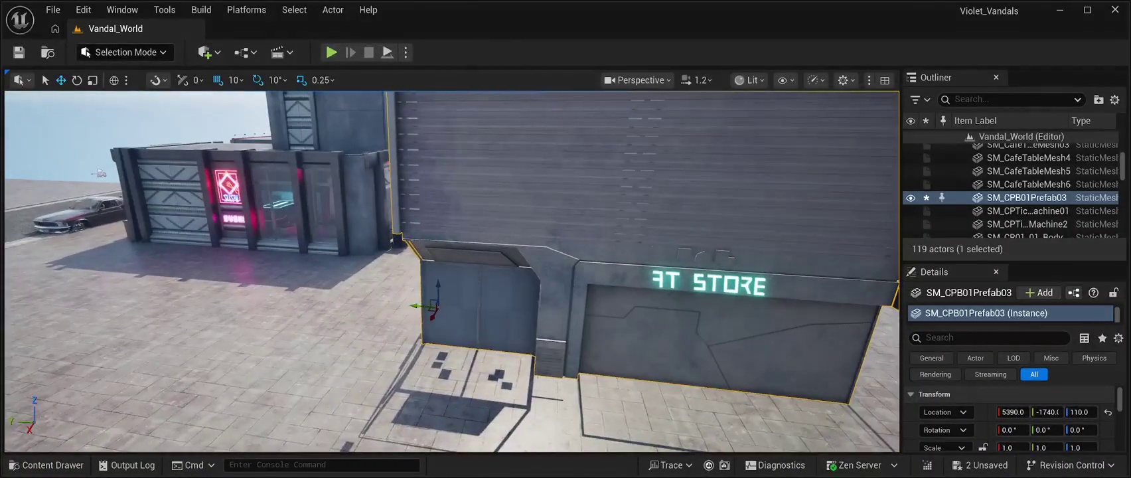
pyautogui.press('w')
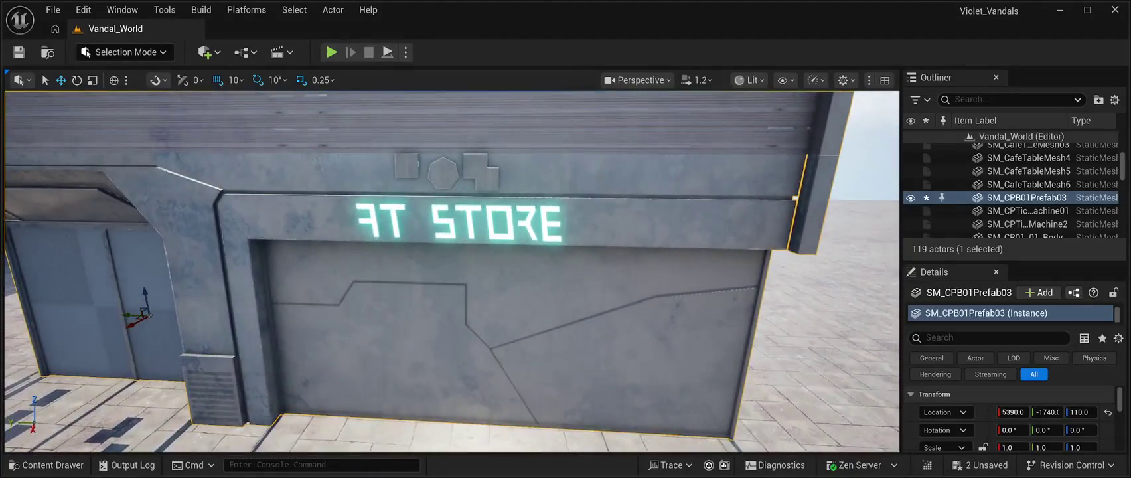
pyautogui.press('s')
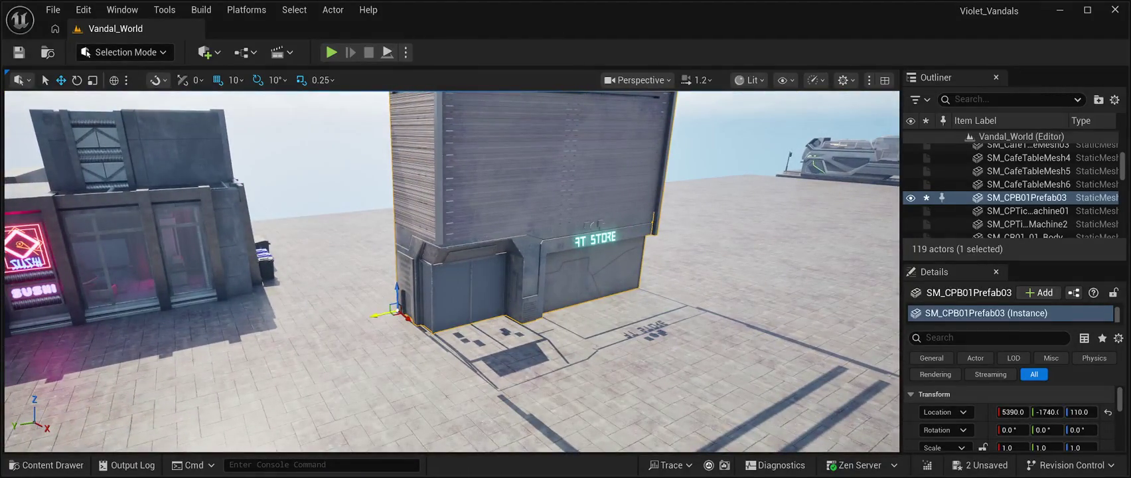
pyautogui.moveTo(382, 314)
pyautogui.mouseDown()
pyautogui.moveTo(213, 342)
pyautogui.moveTo(90, 378)
pyautogui.mouseUp()
pyautogui.press('s')
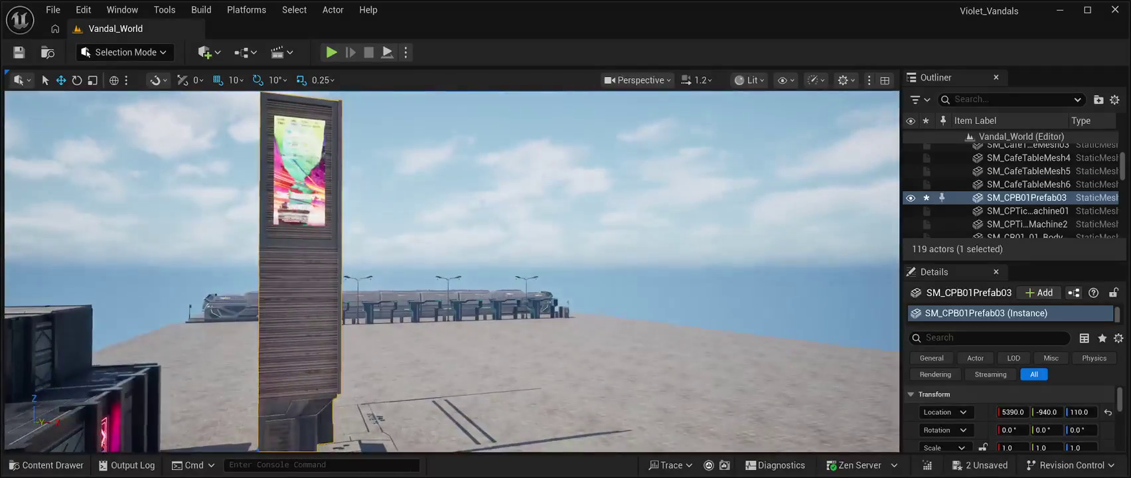
pyautogui.press('s')
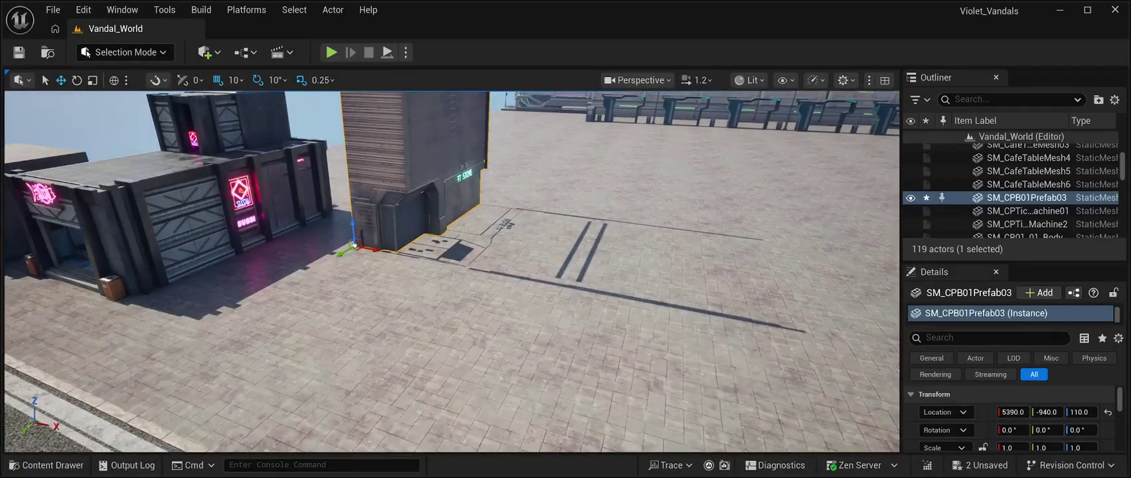
pyautogui.moveTo(338, 254); pyautogui.dragTo(161, 308)
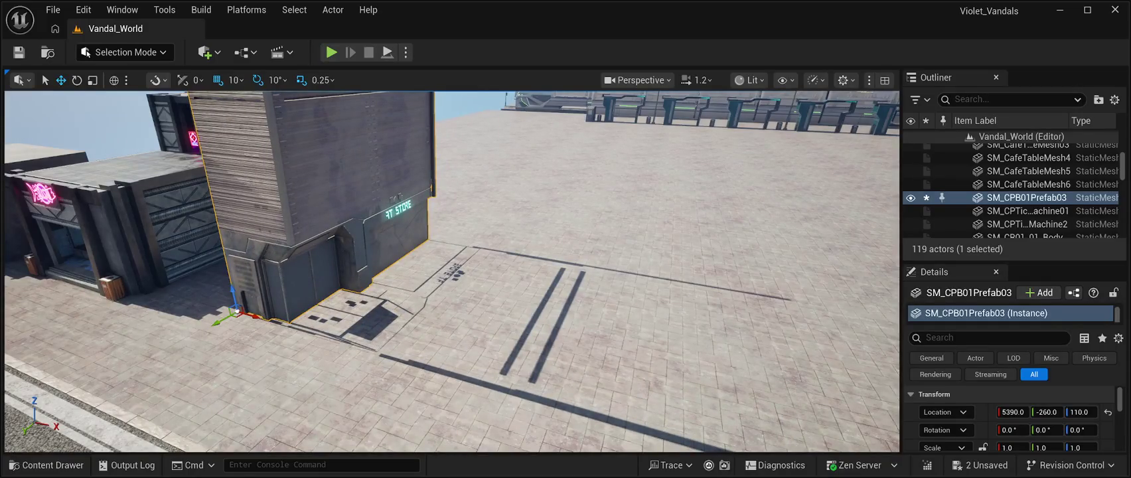
# - Rotate the tower 90° on Z, nudge it to 5390, -430, 110, and save
pyautogui.press('e')
pyautogui.moveTo(239, 325); pyautogui.dragTo(325, 325)
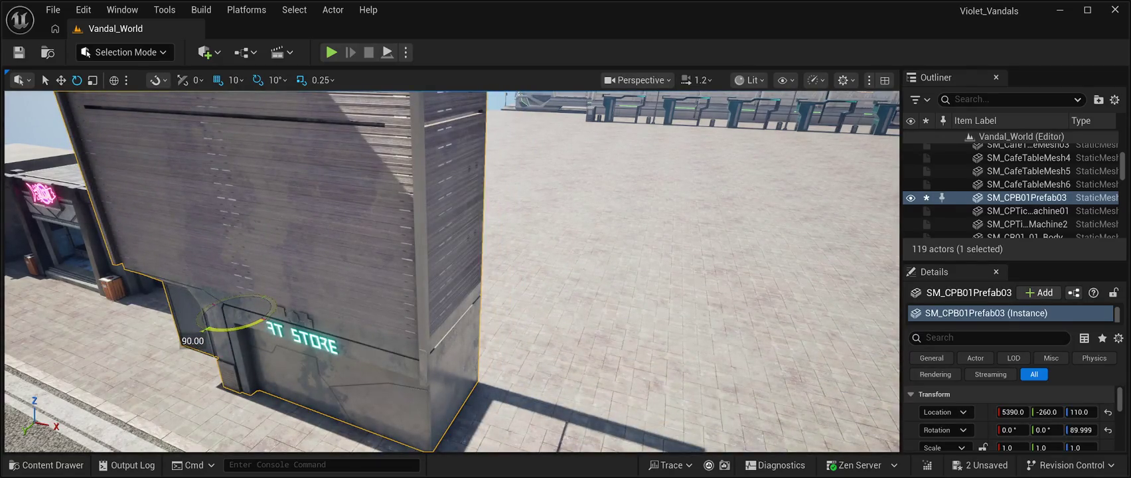
pyautogui.moveTo(451, 272); pyautogui.dragTo(494, 249)
pyautogui.click(61, 79)
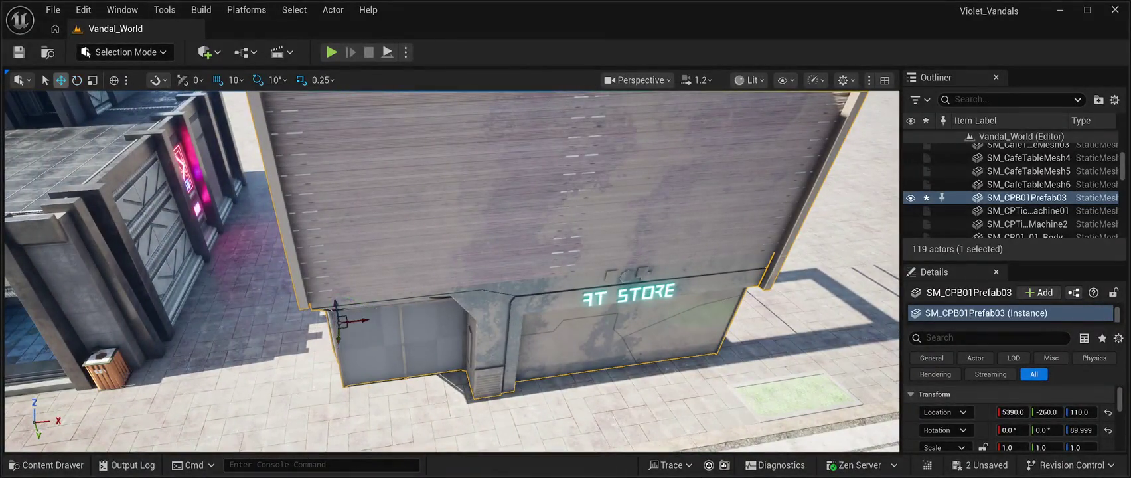
pyautogui.moveTo(338, 340)
pyautogui.mouseDown()
pyautogui.moveTo(333, 277)
pyautogui.moveTo(349, 252)
pyautogui.moveTo(341, 301)
pyautogui.mouseUp()
pyautogui.hotkey('ctrl', 's')
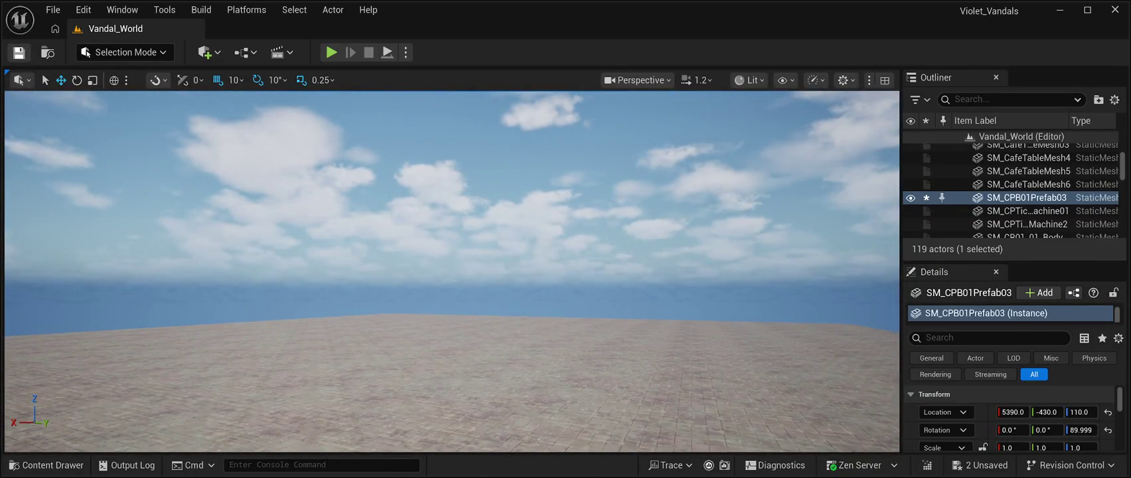
# - Frame the shops and ST Store tower, deselect it, and start a Play-in-Editor session
pyautogui.doubleClick(1027, 197)
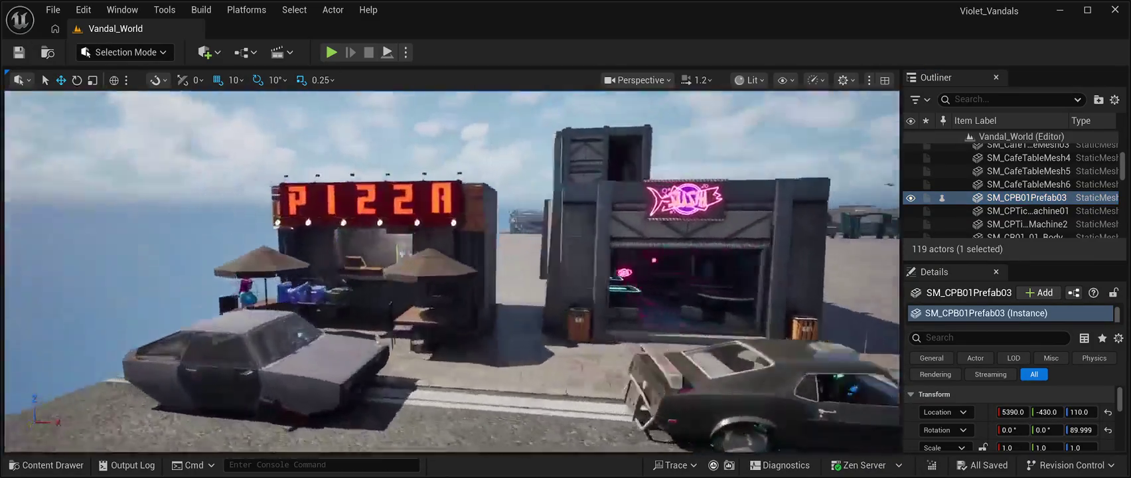
pyautogui.moveTo(451, 265); pyautogui.dragTo(491, 247)
pyautogui.press('`')
pyautogui.write('d')
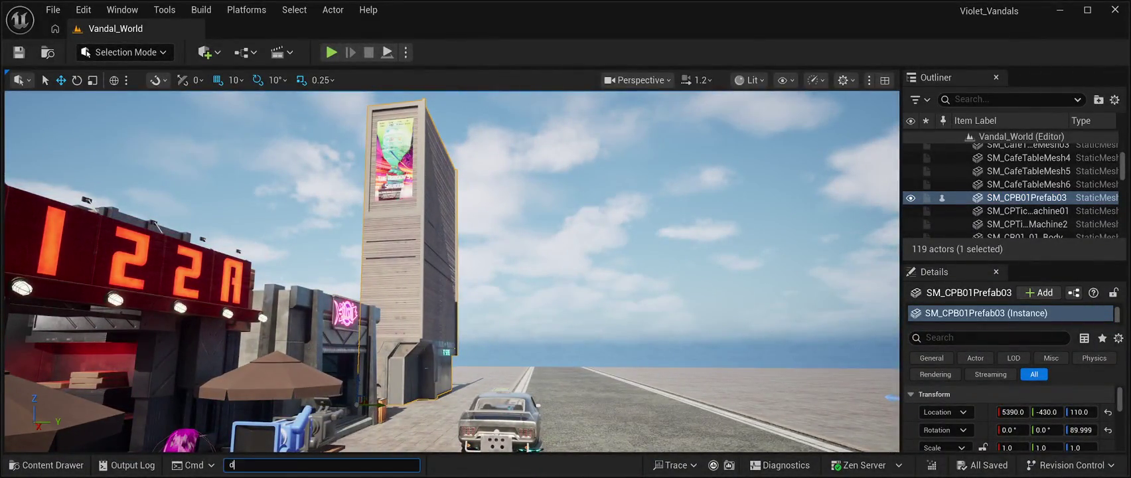
pyautogui.press('Escape')
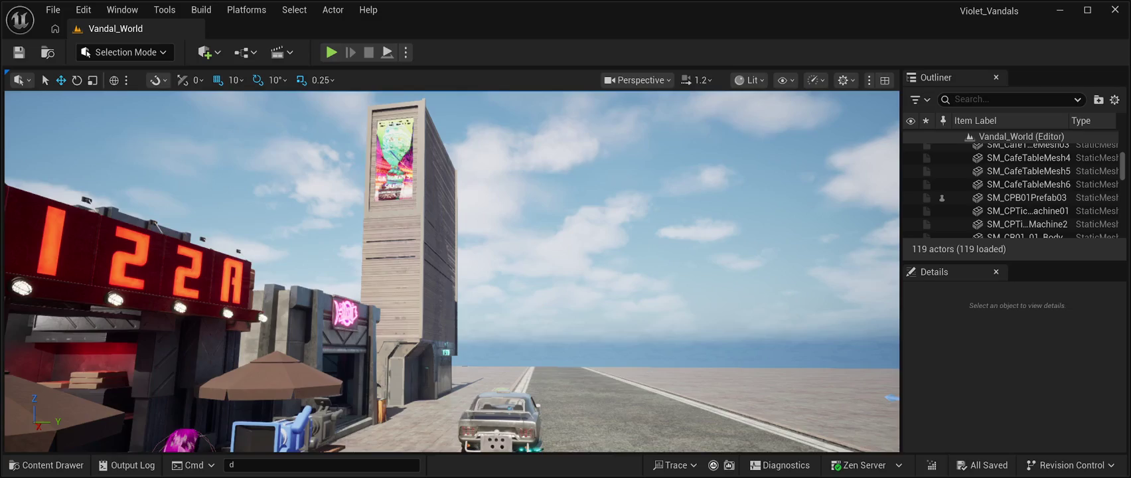
pyautogui.moveTo(790, 398); pyautogui.dragTo(262, 245)
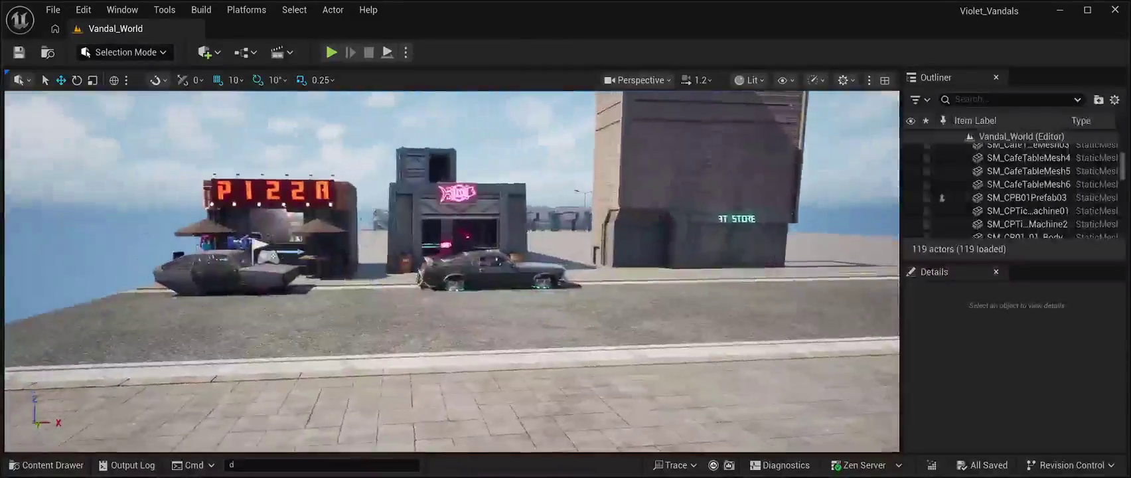
pyautogui.hotkey('alt', 'p')
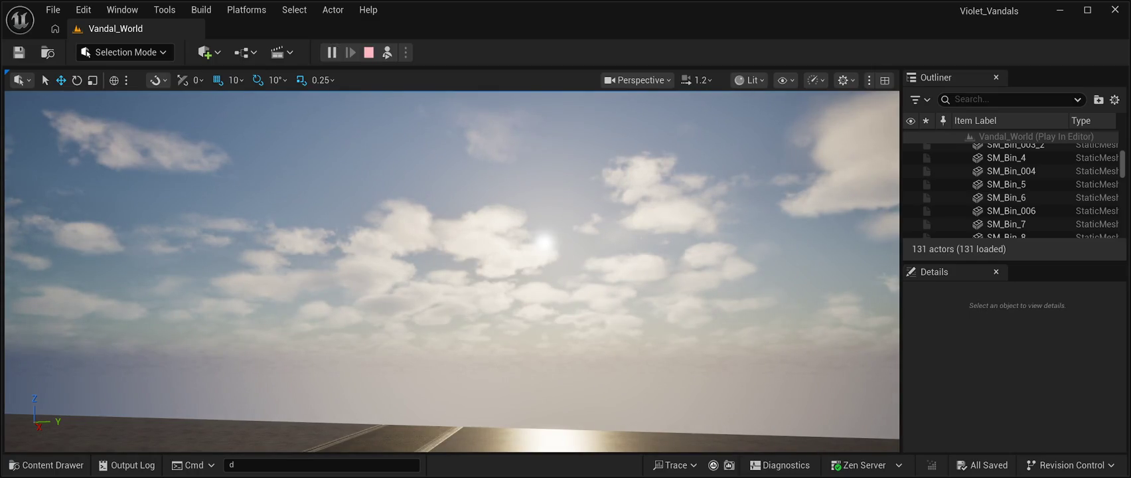
# - Stop the Play-in-Editor session to return to the editor
pyautogui.click(368, 52)
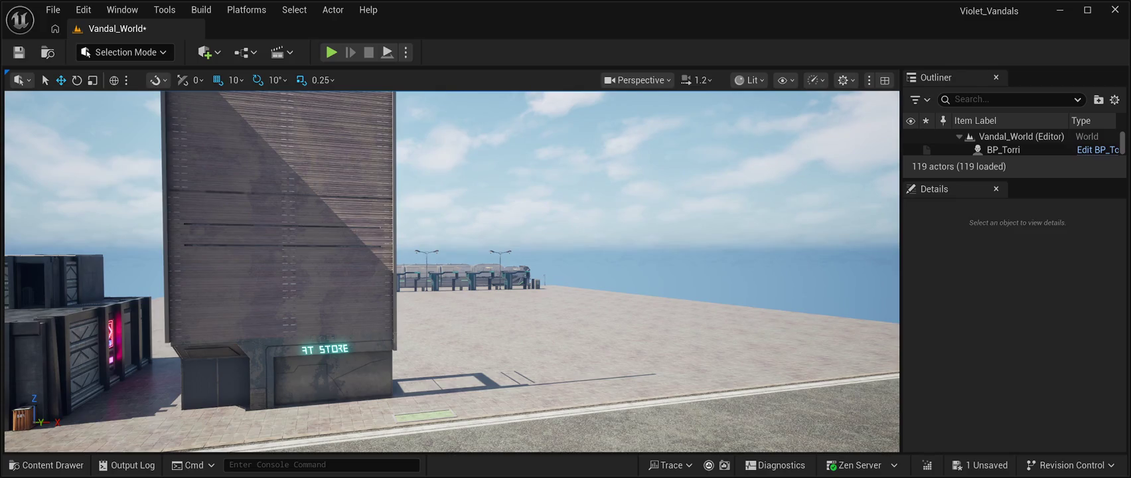
# - Save Vandal_World and run four short play tests along the shop street
pyautogui.hotkey('ctrl', 's')
pyautogui.hotkey('alt', 'p')
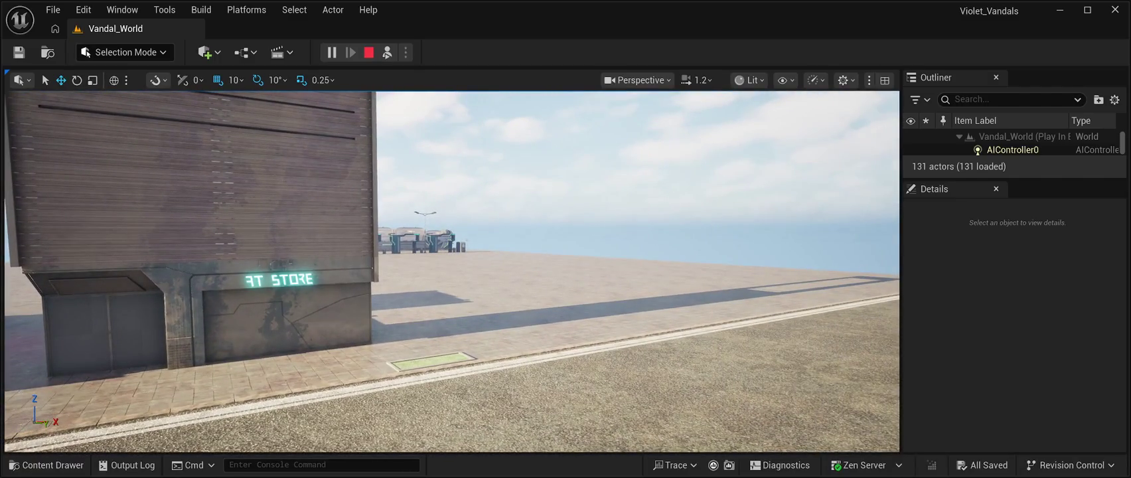
pyautogui.press('Escape')
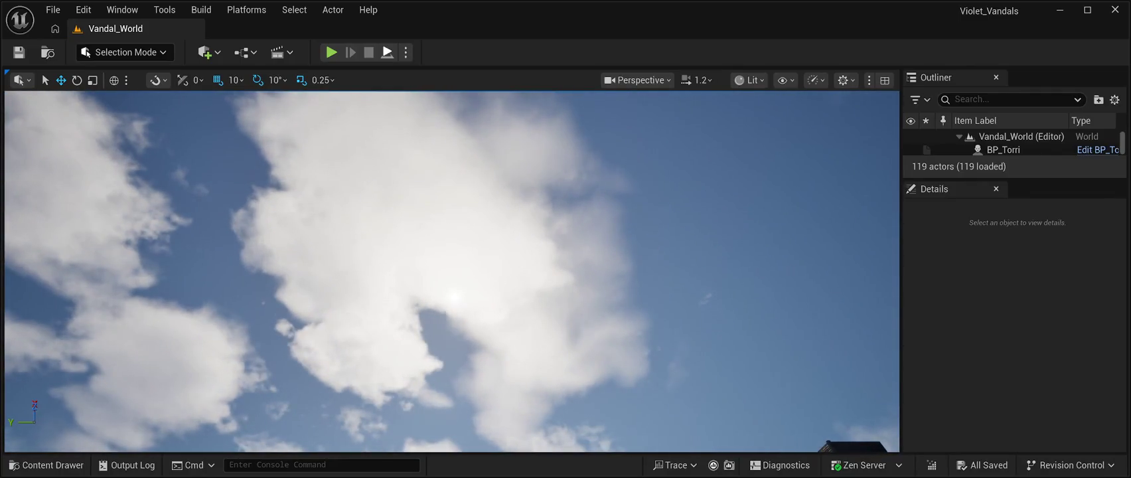
pyautogui.hotkey('alt', 'p')
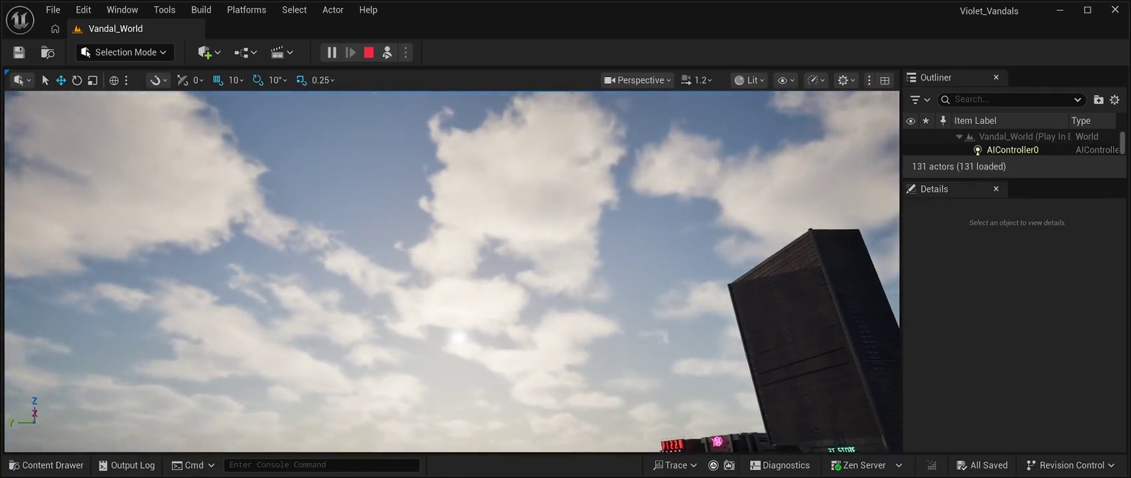
pyautogui.press('Escape')
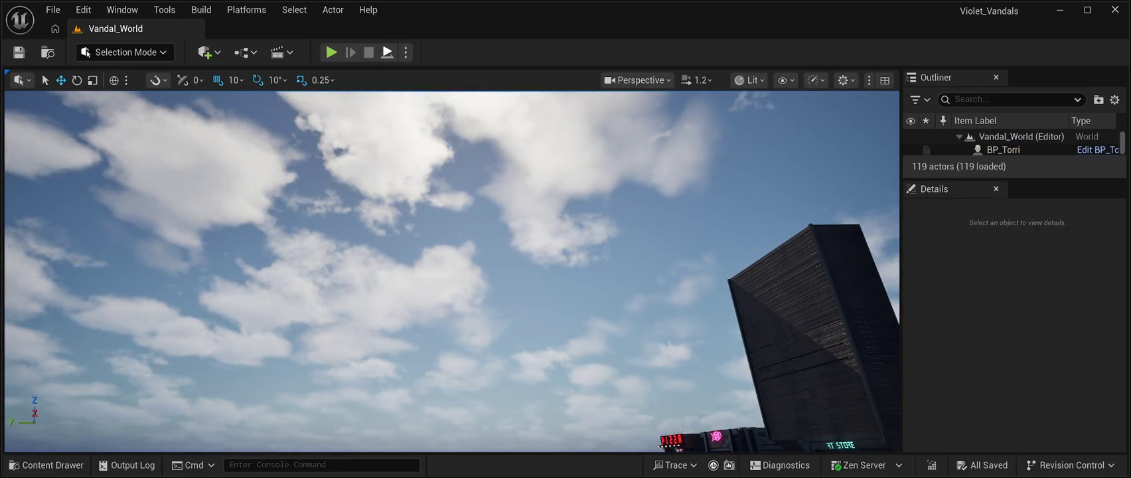
pyautogui.hotkey('alt', 'p')
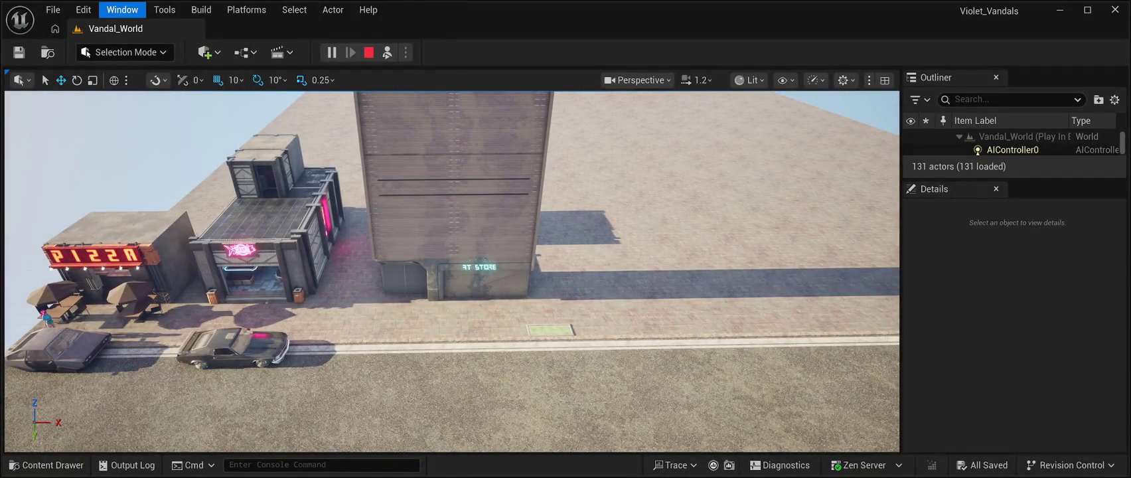
pyautogui.click(369, 51)
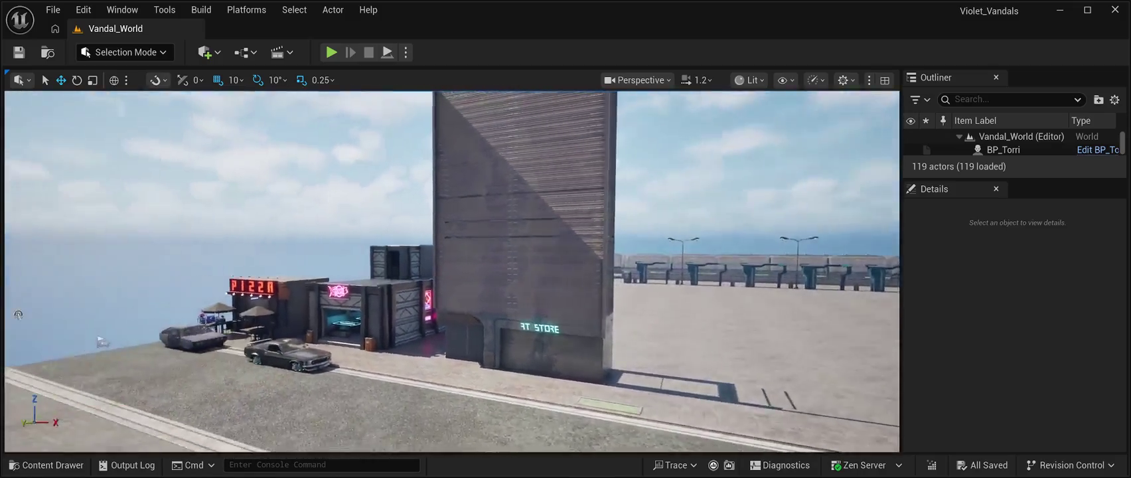
pyautogui.hotkey('alt', 'p')
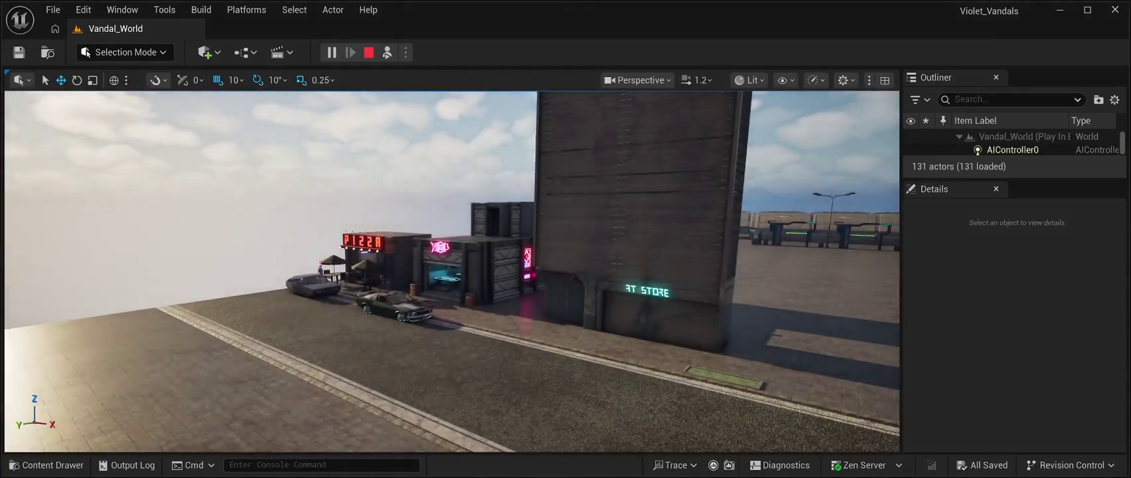
pyautogui.press('Escape')
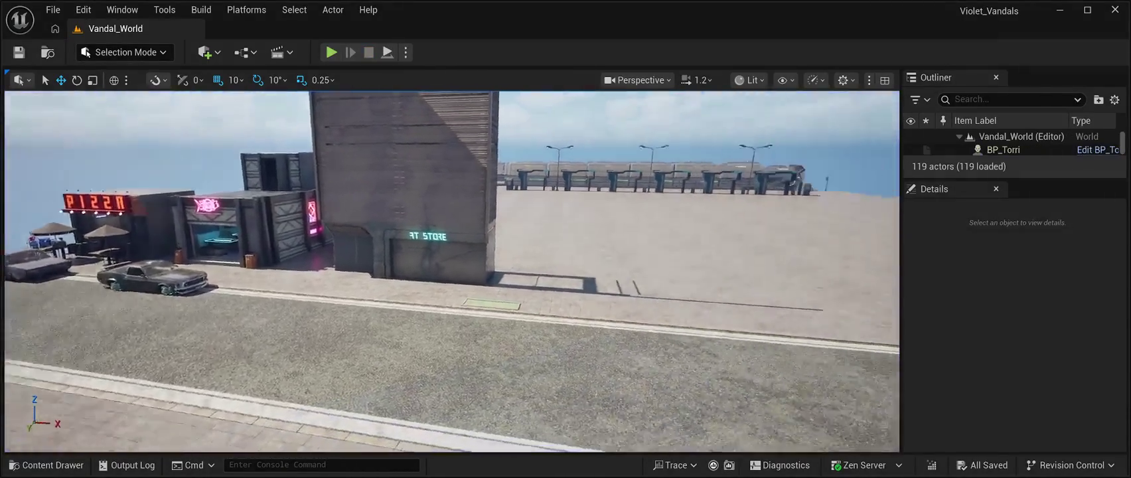
pyautogui.click(122, 10)
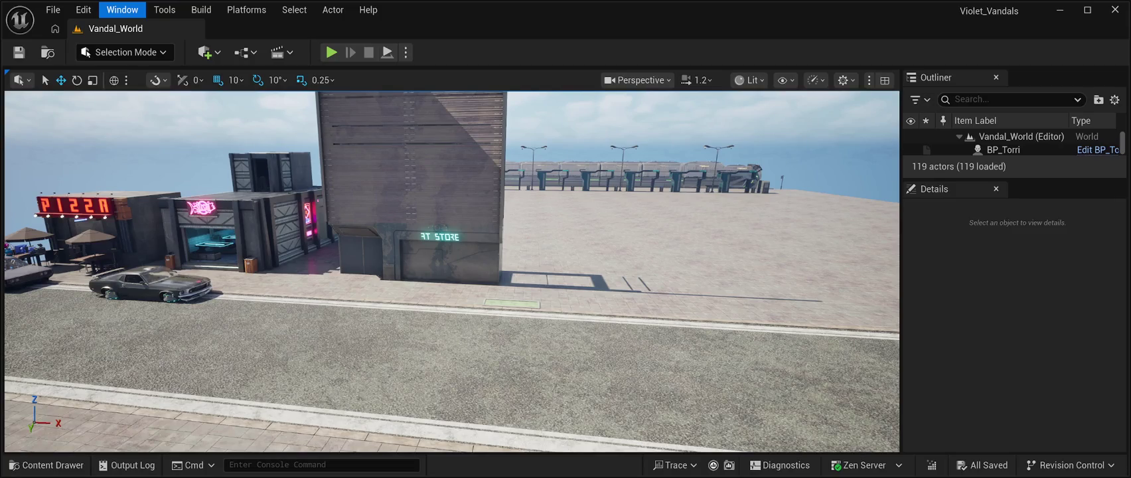
pyautogui.press('Escape')
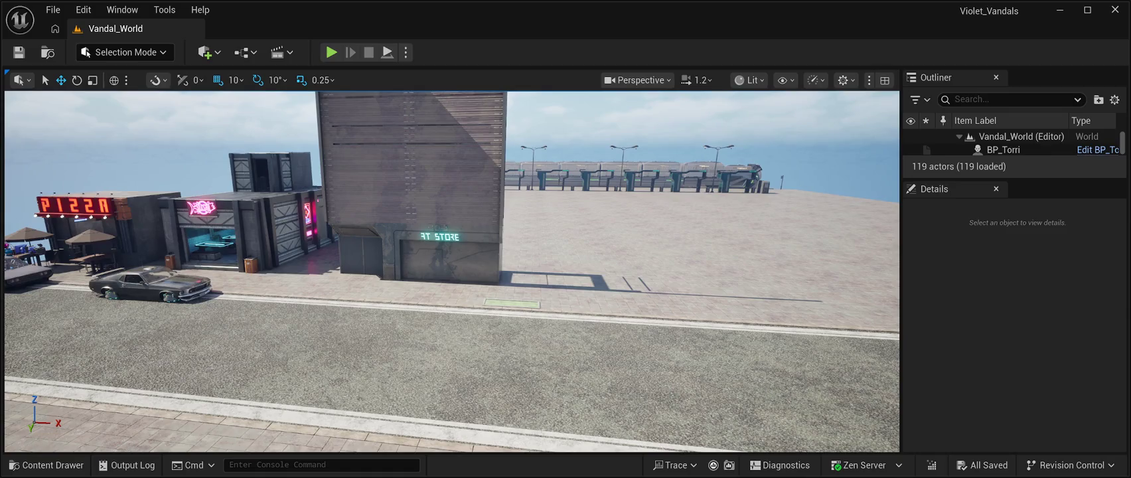
# - Paste an SM_CPB01Prefab01 building, save the level, and frame it in view
pyautogui.hotkey('ctrl', 'v')
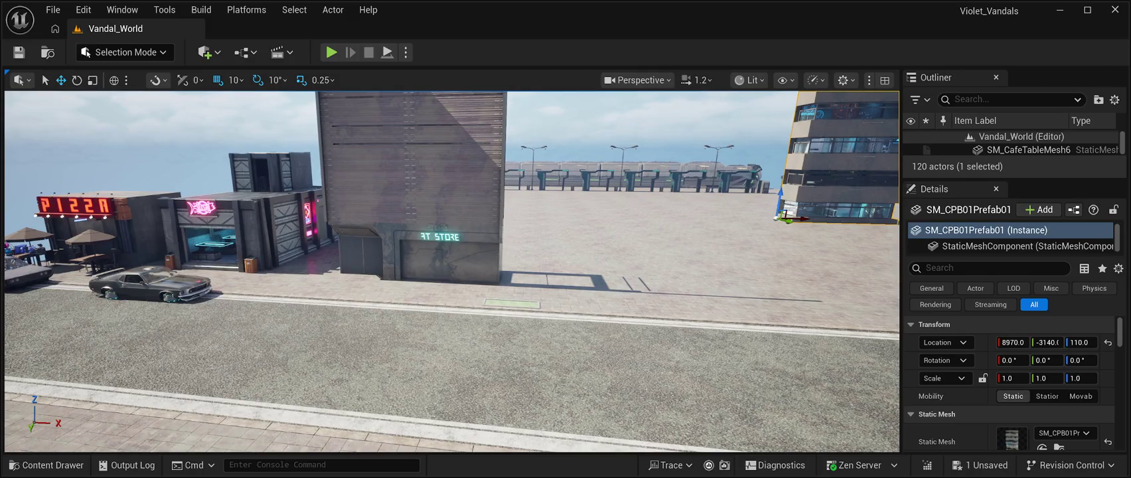
pyautogui.hotkey('ctrl', 's')
pyautogui.press('f')
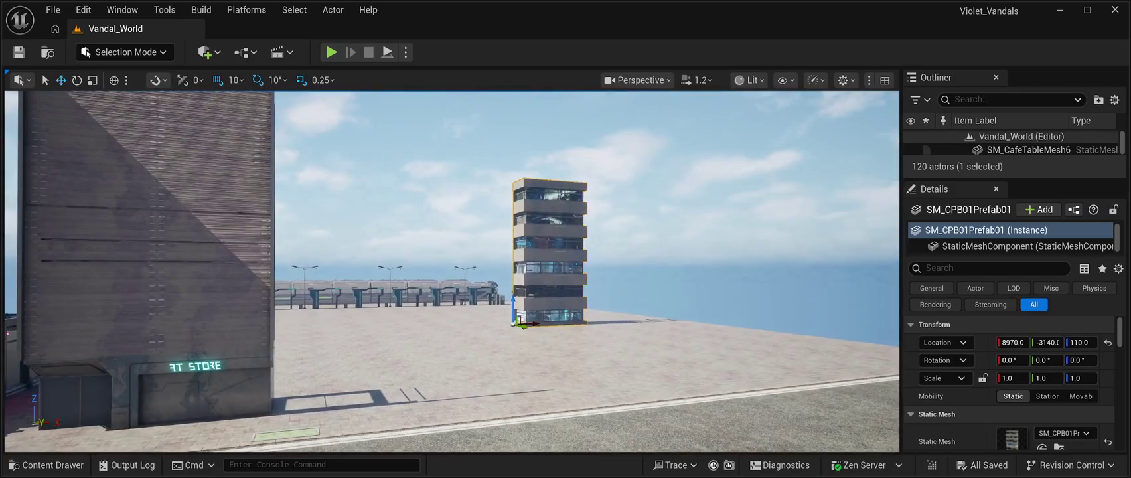
pyautogui.press('w')
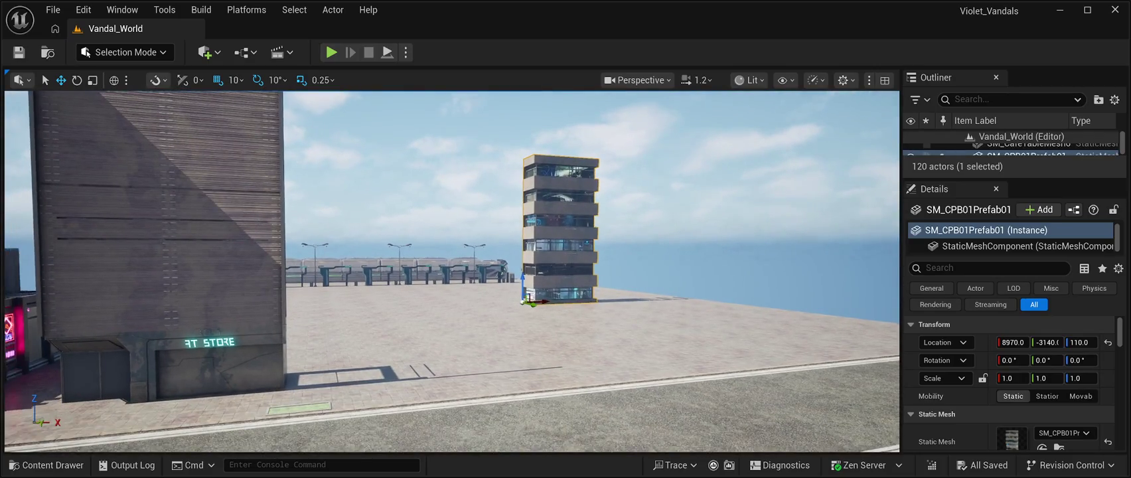
pyautogui.press('d')
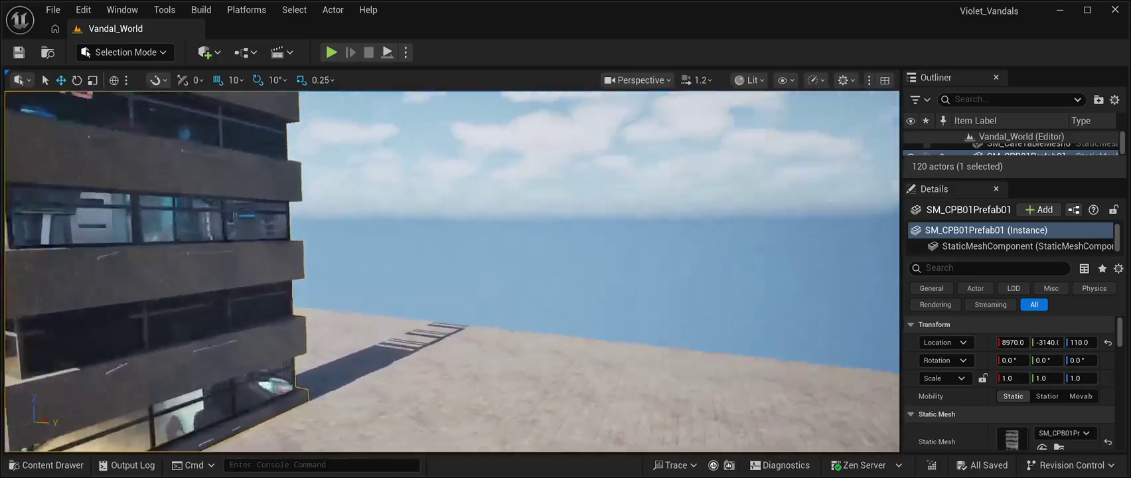
pyautogui.press('e')
pyautogui.press('a')
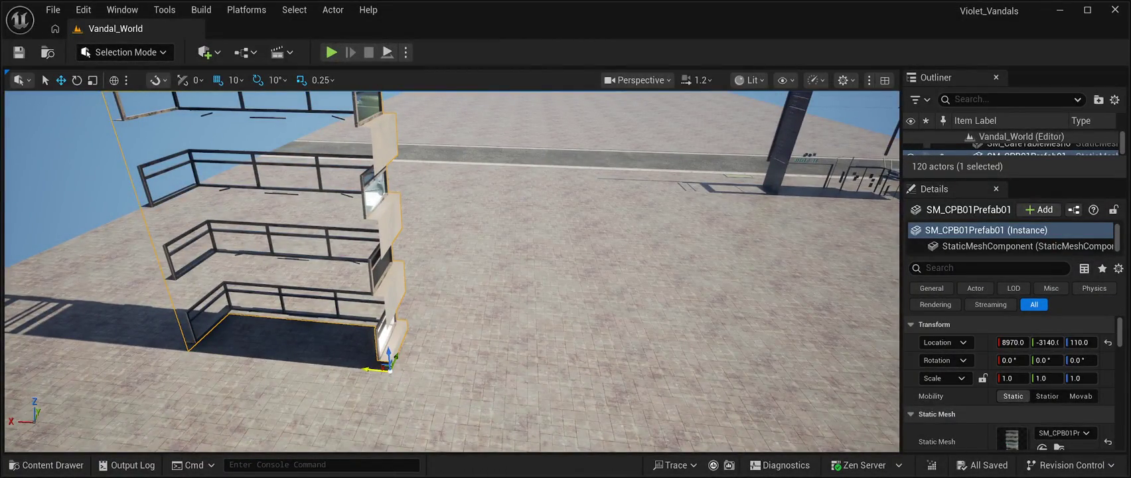
pyautogui.press('d')
pyautogui.press('f')
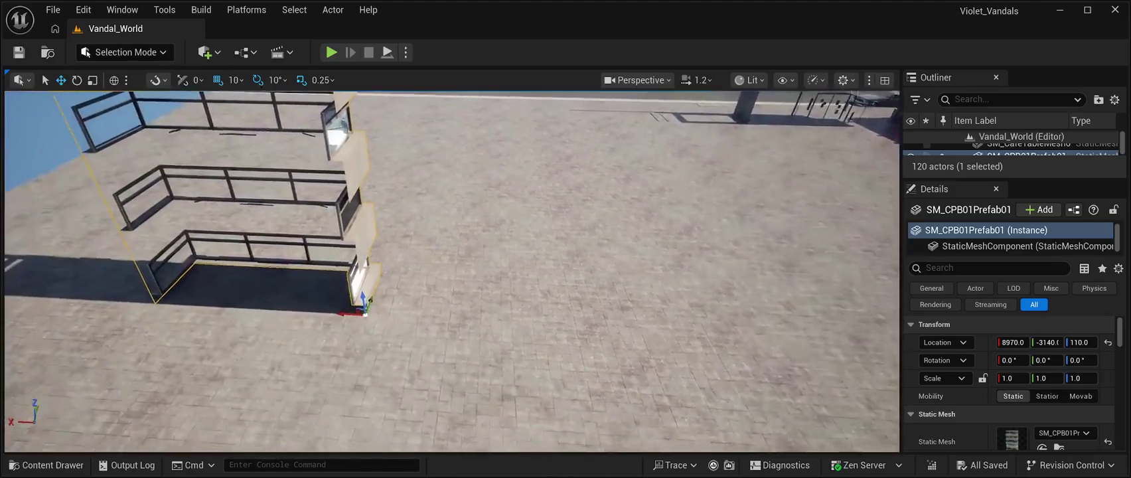
# - Slide the building along X and turn it about 90°
pyautogui.moveTo(372, 312); pyautogui.dragTo(796, 338)
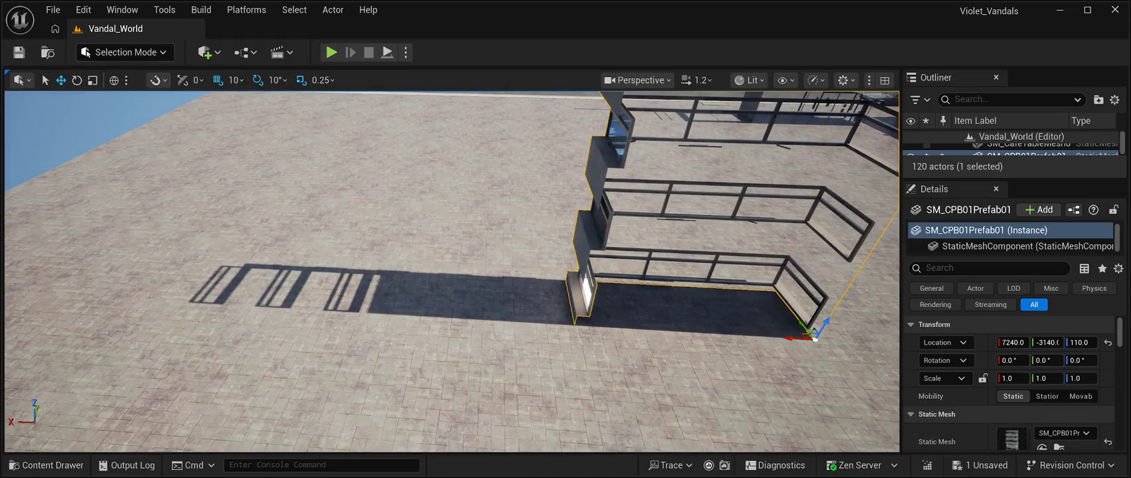
pyautogui.click(76, 79)
pyautogui.moveTo(465, 265)
pyautogui.mouseDown()
pyautogui.moveTo(854, 262)
pyautogui.moveTo(835, 173)
pyautogui.mouseUp()
pyautogui.moveTo(571, 382)
pyautogui.mouseDown()
pyautogui.moveTo(587, 395)
pyautogui.moveTo(577, 411)
pyautogui.moveTo(598, 368)
pyautogui.moveTo(621, 439)
pyautogui.mouseUp()
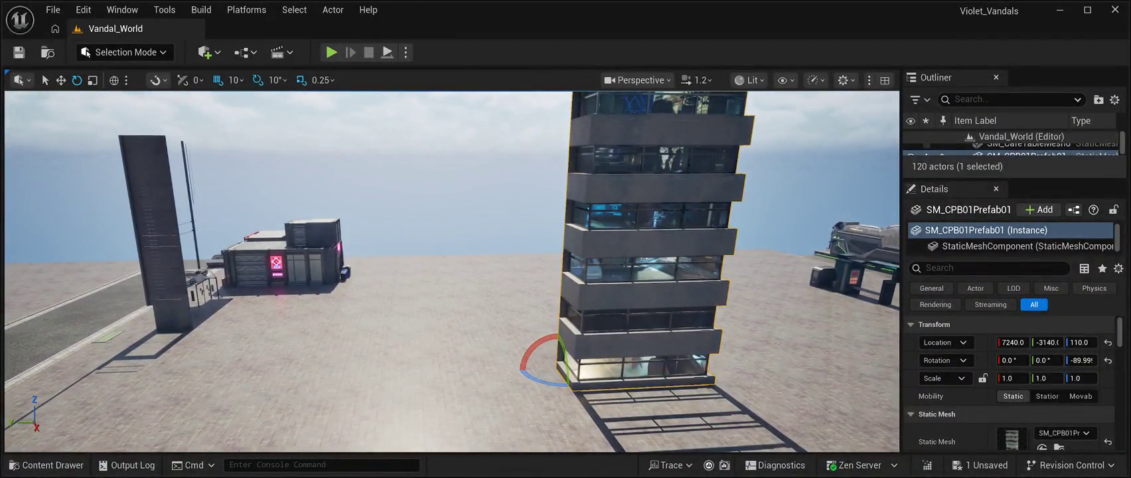
# - Move the building flush against the ST Store tower at 6290, -420, 110
pyautogui.click(62, 80)
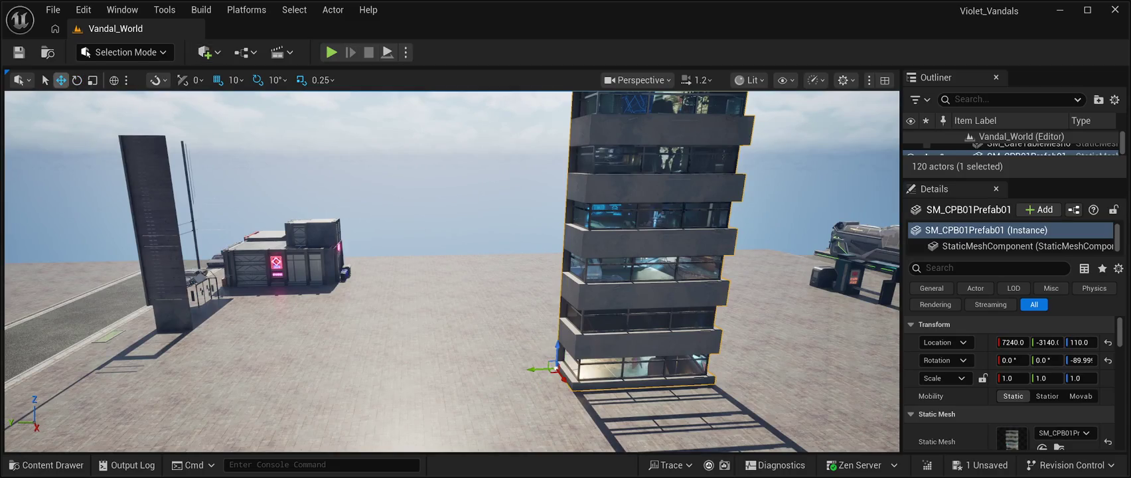
pyautogui.moveTo(534, 369); pyautogui.dragTo(152, 385)
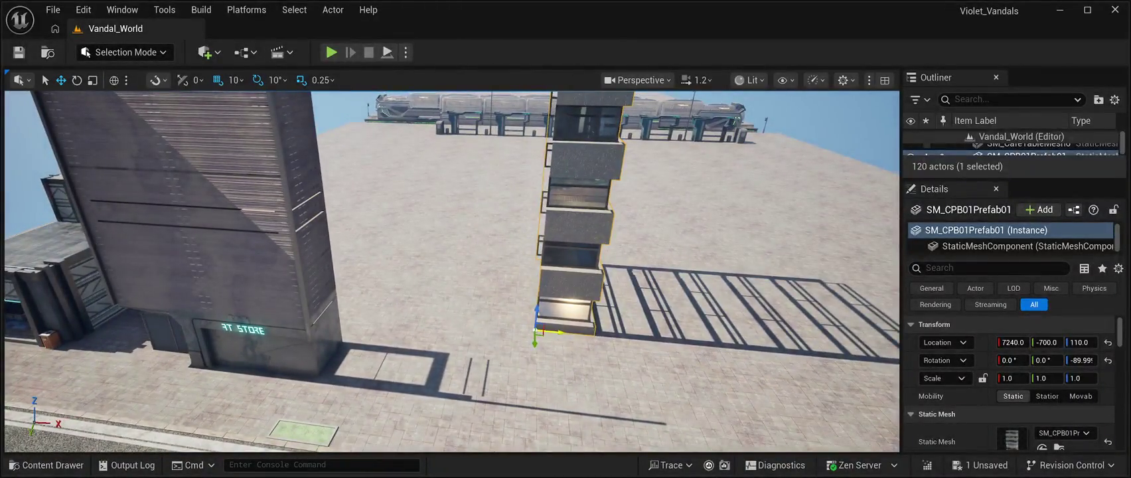
pyautogui.moveTo(558, 330); pyautogui.dragTo(375, 326)
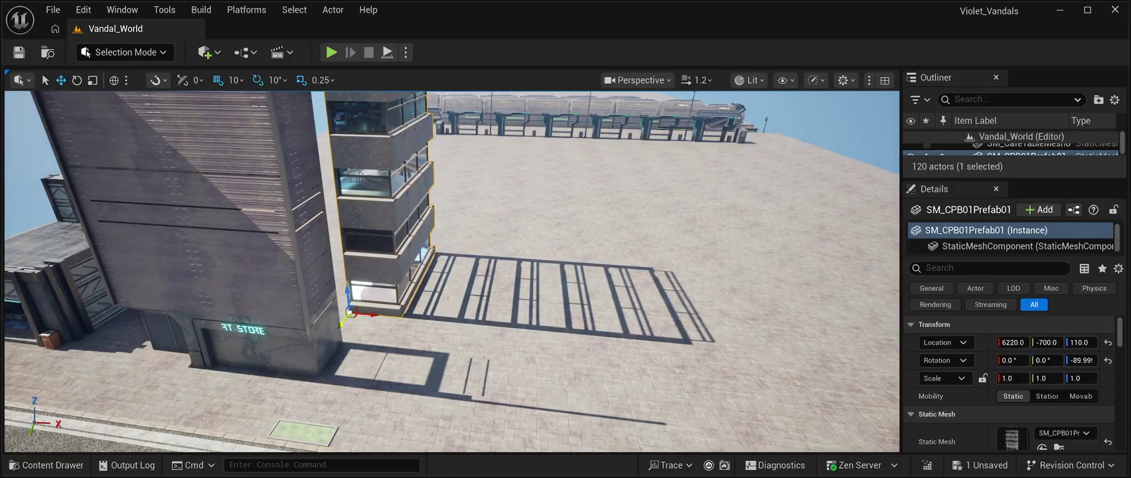
pyautogui.moveTo(333, 355); pyautogui.dragTo(365, 346)
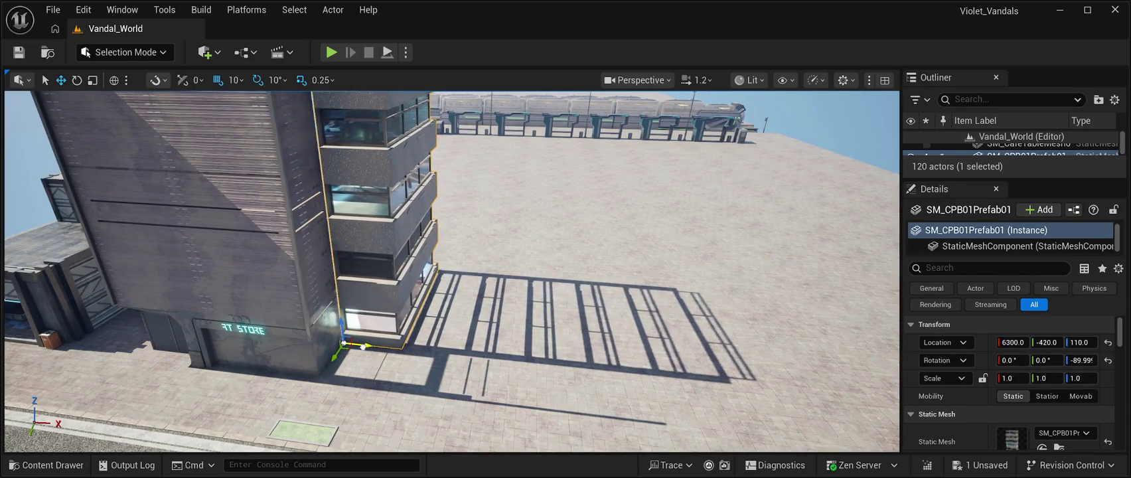
pyautogui.press('f')
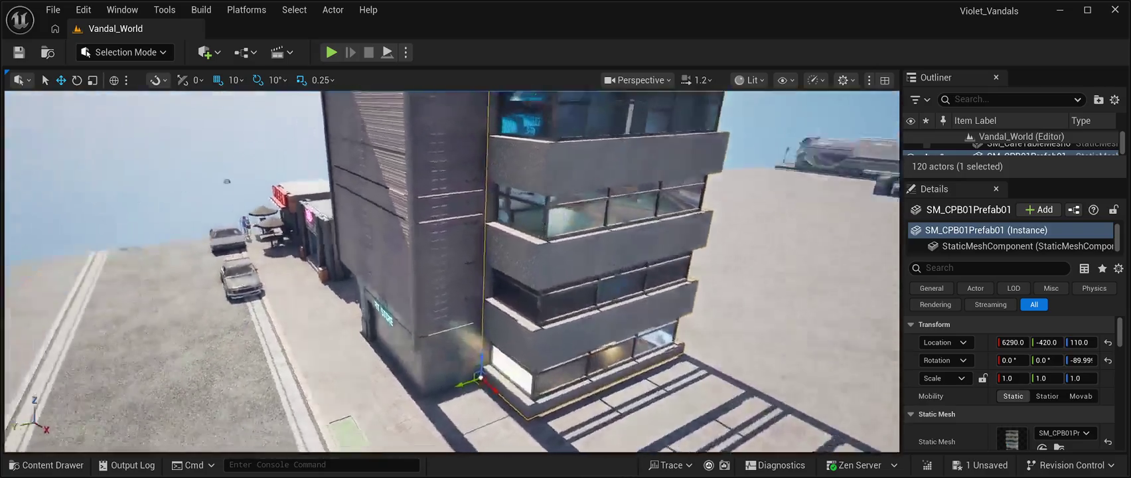
pyautogui.press('w')
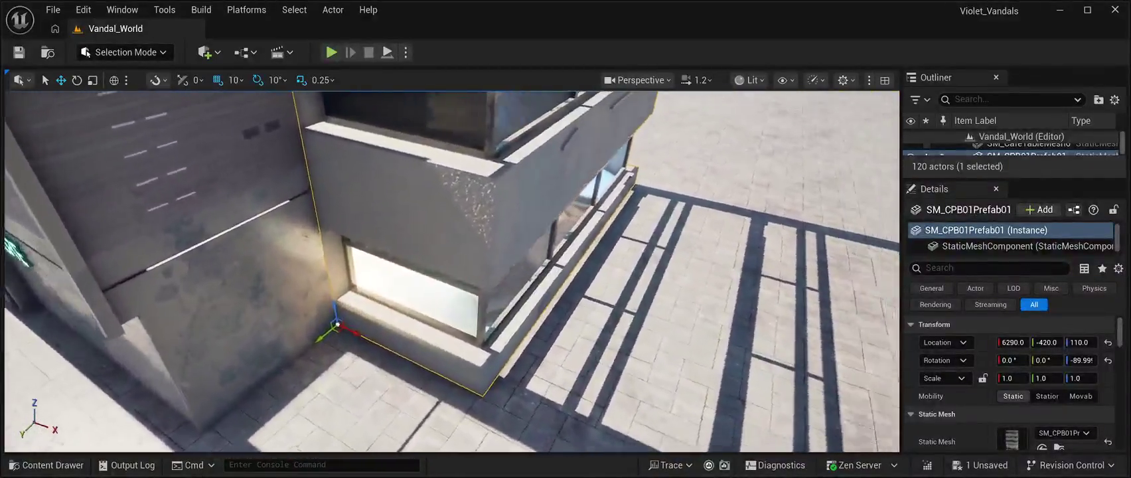
pyautogui.press('s')
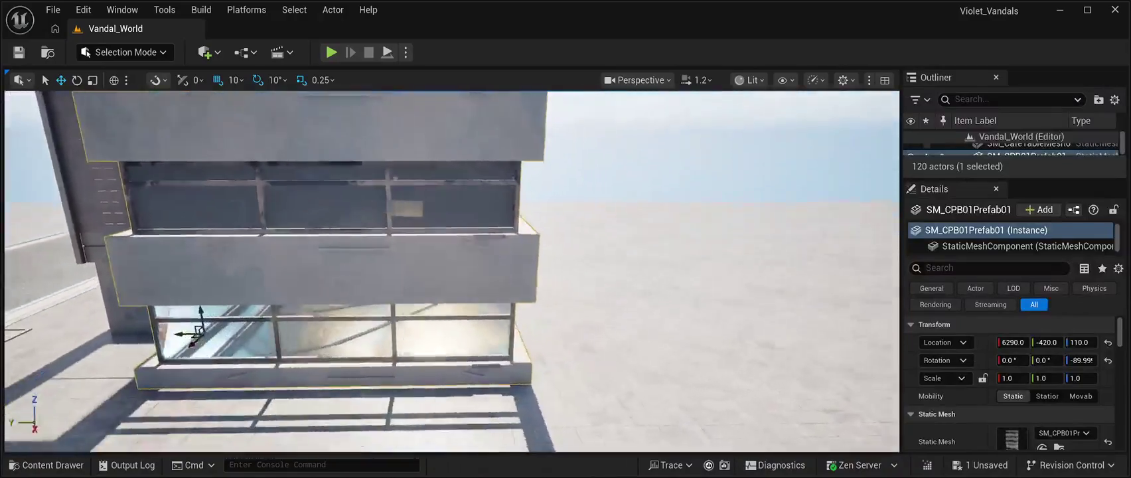
pyautogui.press('w')
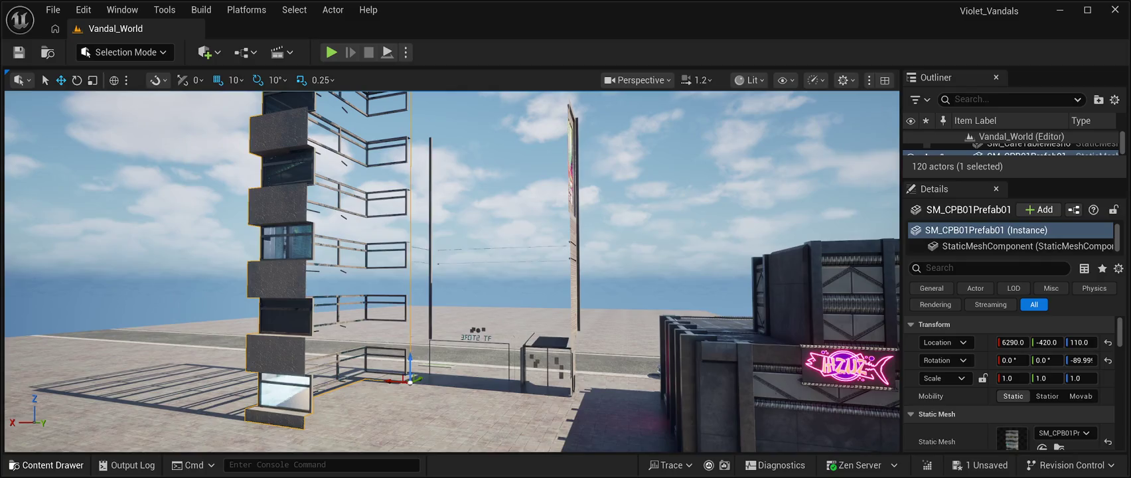
# - Add the SM_CPB01Prefab02 building and slide it along X beside the shops
pyautogui.click(47, 464)
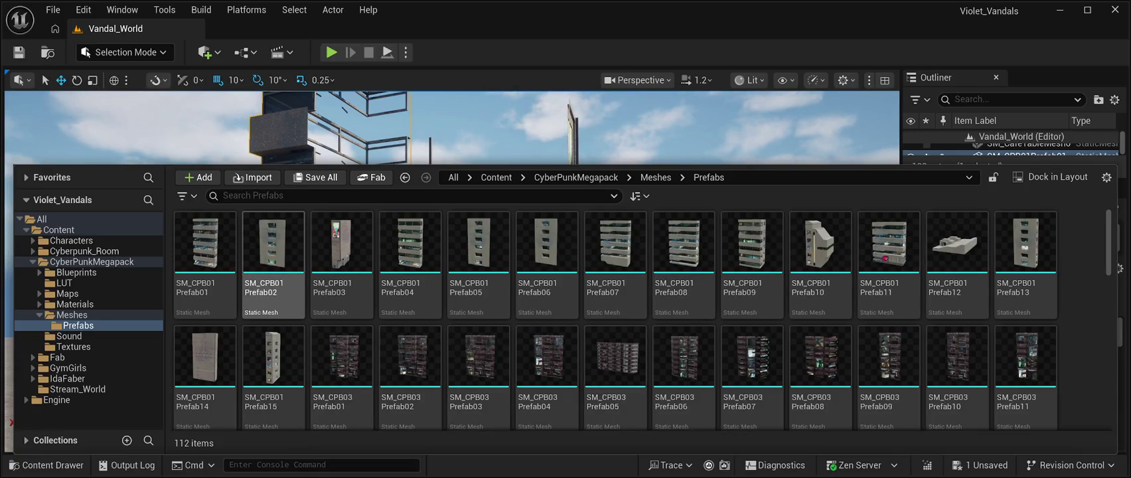
pyautogui.click(273, 252)
pyautogui.hotkey('ctrl', 'space')
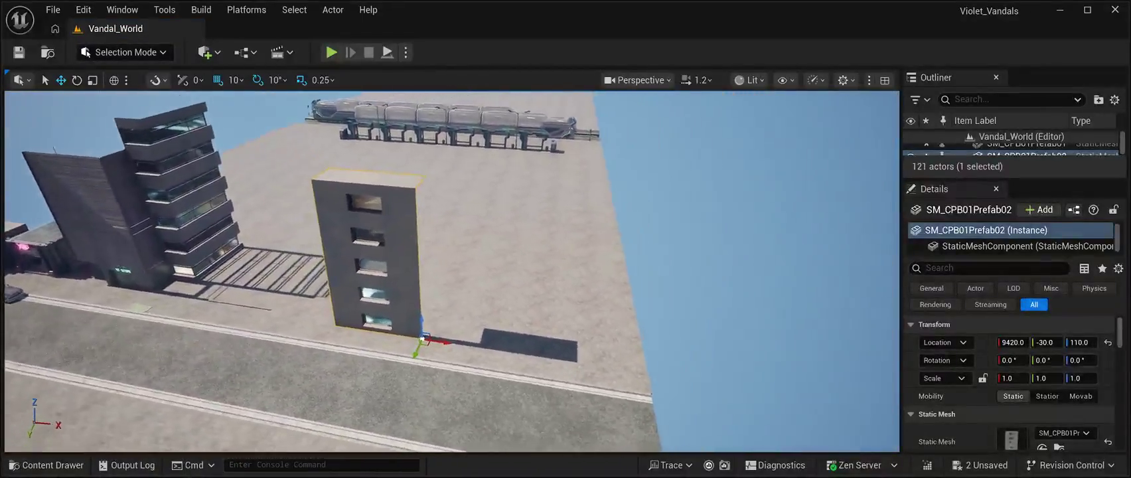
pyautogui.moveTo(491, 340)
pyautogui.mouseDown()
pyautogui.moveTo(159, 309)
pyautogui.moveTo(285, 317)
pyautogui.moveTo(264, 302)
pyautogui.moveTo(311, 244)
pyautogui.mouseUp()
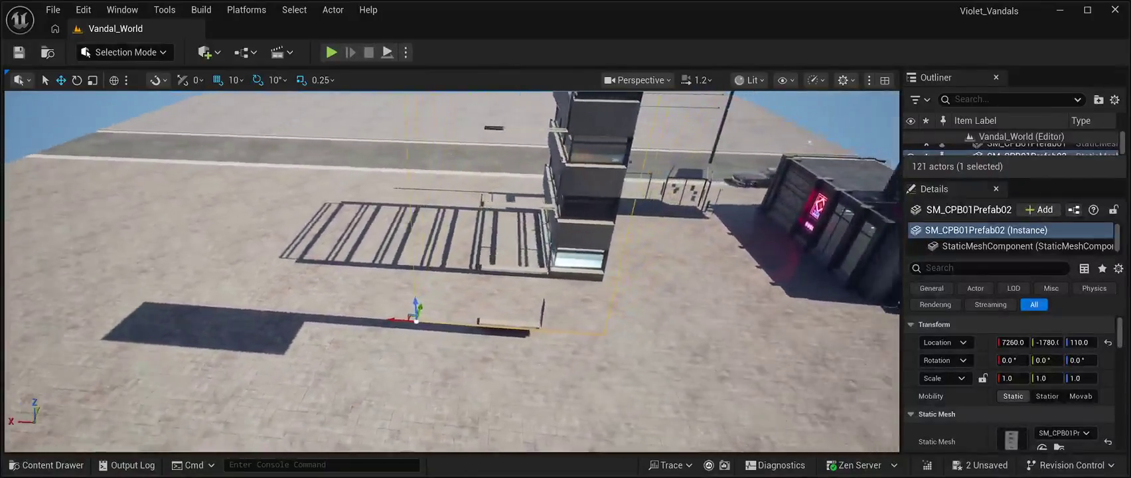
pyautogui.moveTo(322, 319); pyautogui.dragTo(562, 336)
# - Rotate the building 90° on Z and position it at 5330, -130, 110
pyautogui.press('e')
pyautogui.moveTo(546, 349); pyautogui.dragTo(584, 427)
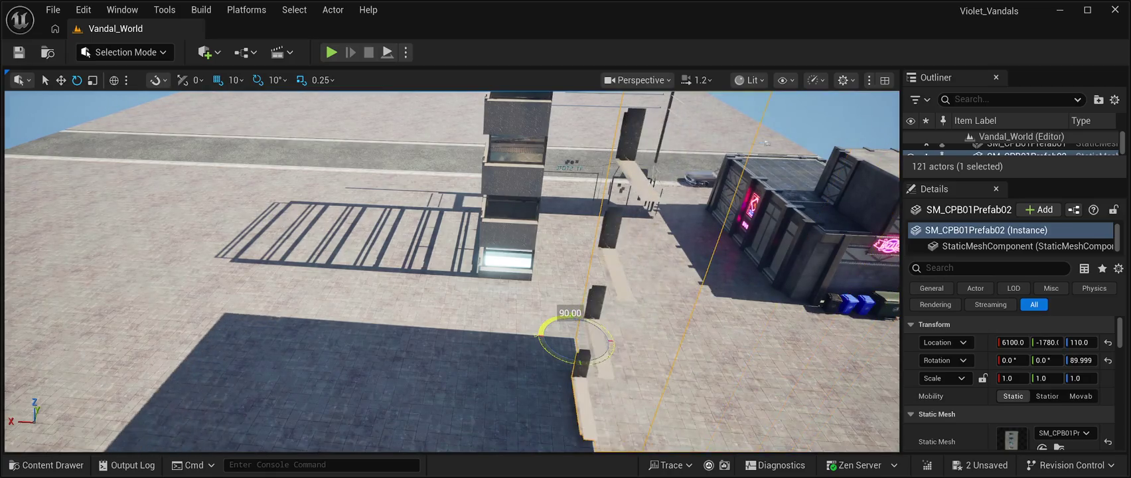
pyautogui.moveTo(451, 265); pyautogui.dragTo(372, 298)
pyautogui.press('w')
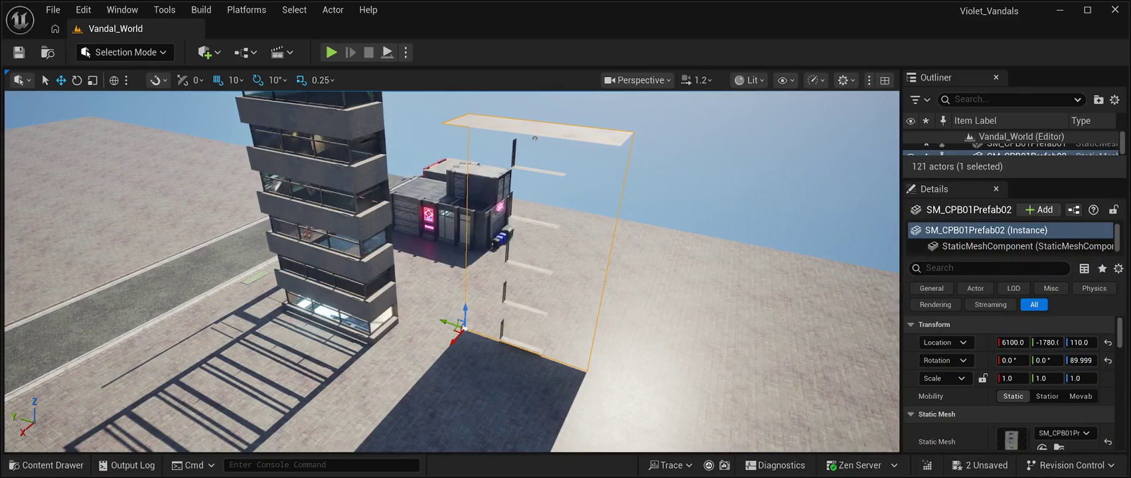
pyautogui.moveTo(446, 323)
pyautogui.mouseDown()
pyautogui.moveTo(487, 276)
pyautogui.moveTo(331, 239)
pyautogui.mouseUp()
pyautogui.moveTo(465, 278)
pyautogui.mouseDown()
pyautogui.moveTo(432, 199)
pyautogui.moveTo(438, 266)
pyautogui.moveTo(411, 256)
pyautogui.moveTo(395, 298)
pyautogui.mouseUp()
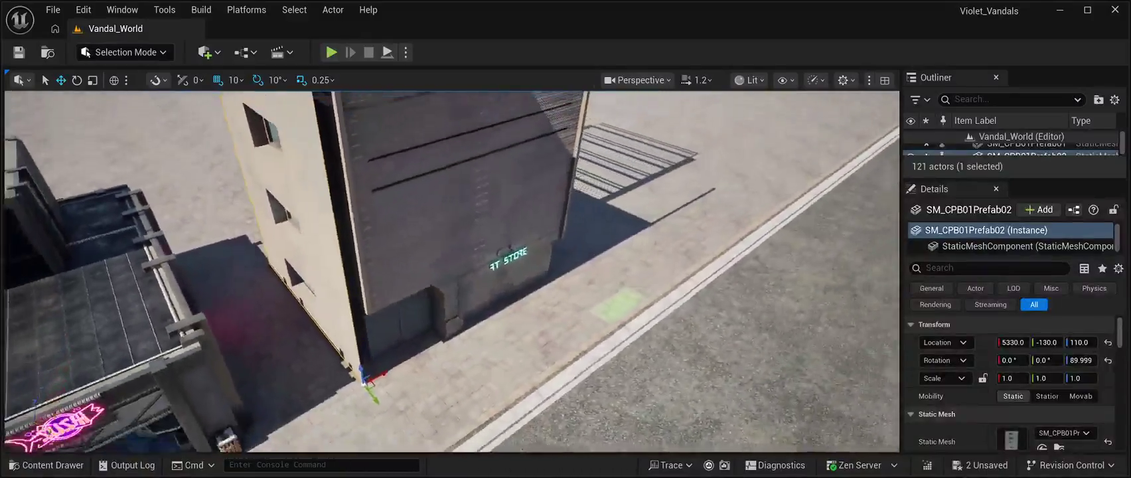
# - Slide Prefab02 along Y and X to 5390, -430, 110, flush against the neighbouring wall, and check it
pyautogui.press('f')
pyautogui.moveTo(483, 359)
pyautogui.mouseDown()
pyautogui.moveTo(439, 304)
pyautogui.moveTo(454, 284)
pyautogui.moveTo(458, 309)
pyautogui.mouseUp()
pyautogui.press('w')
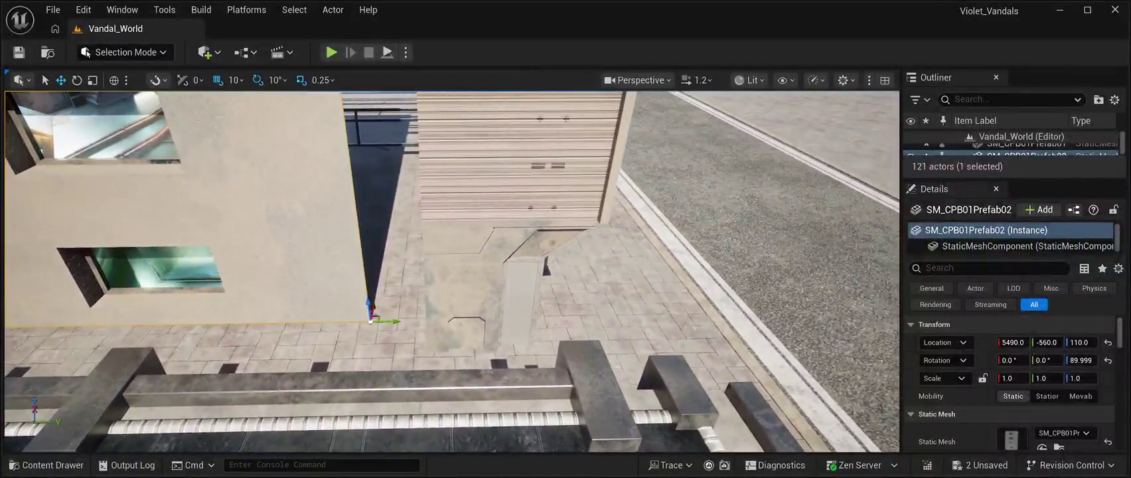
pyautogui.moveTo(371, 309)
pyautogui.mouseDown()
pyautogui.moveTo(367, 326)
pyautogui.moveTo(452, 338)
pyautogui.moveTo(401, 328)
pyautogui.mouseUp()
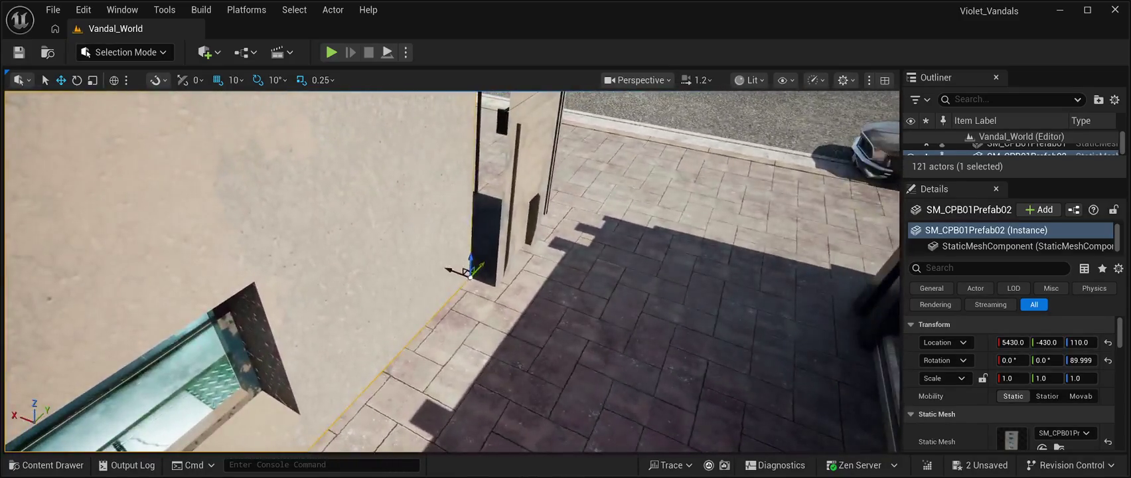
pyautogui.moveTo(479, 275); pyautogui.dragTo(518, 272)
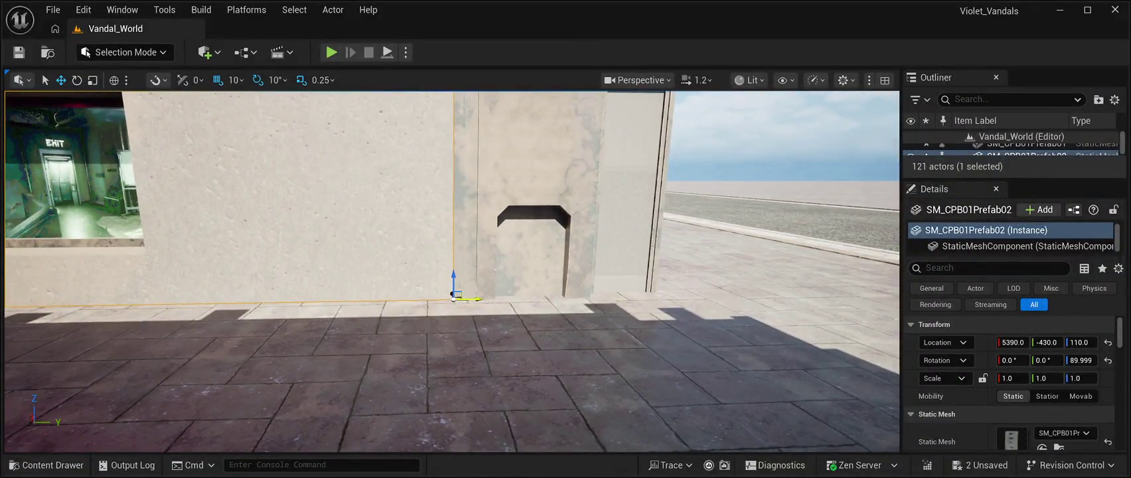
pyautogui.moveTo(518, 272); pyautogui.dragTo(477, 273)
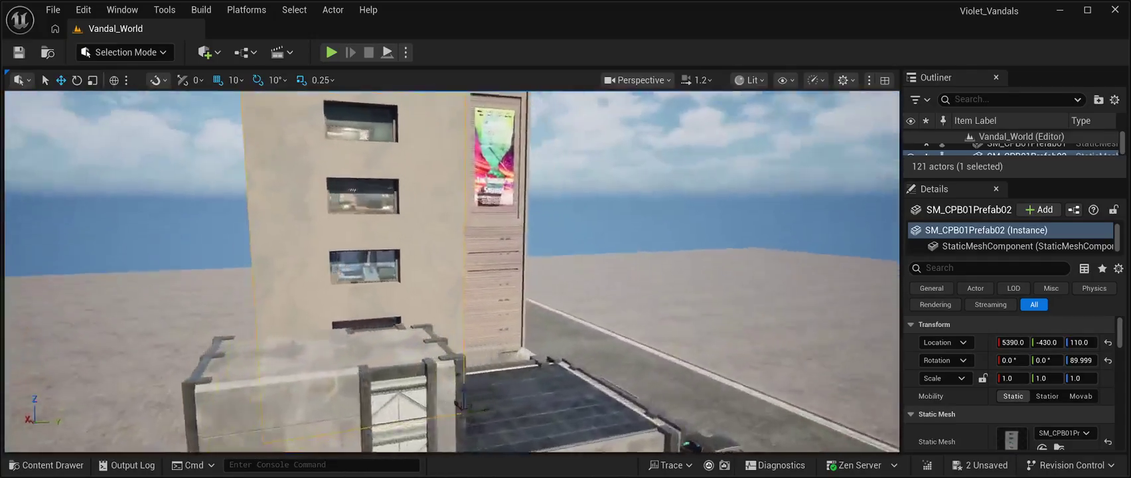
pyautogui.moveTo(478, 273)
pyautogui.mouseDown()
pyautogui.moveTo(398, 259)
pyautogui.moveTo(439, 259)
pyautogui.moveTo(464, 243)
pyautogui.moveTo(485, 272)
pyautogui.moveTo(468, 248)
pyautogui.mouseUp()
pyautogui.press('Escape')
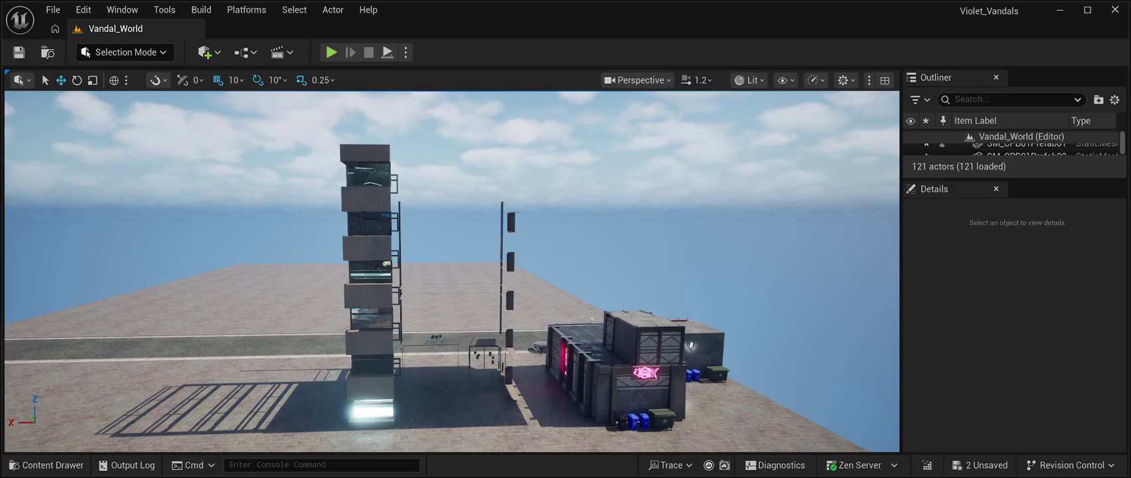
# - Paste an SM_CPB01Prefab14 slab into the level at 5600, -3550, 1390
pyautogui.hotkey('ctrl', 'v')
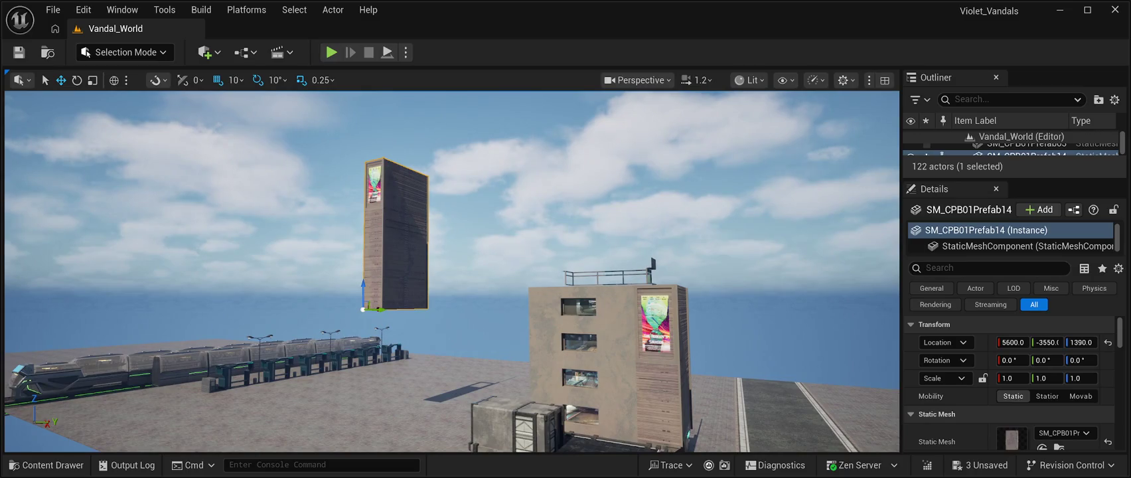
# - Turn the floating Prefab14 slab about 180° around Z
pyautogui.click(664, 368)
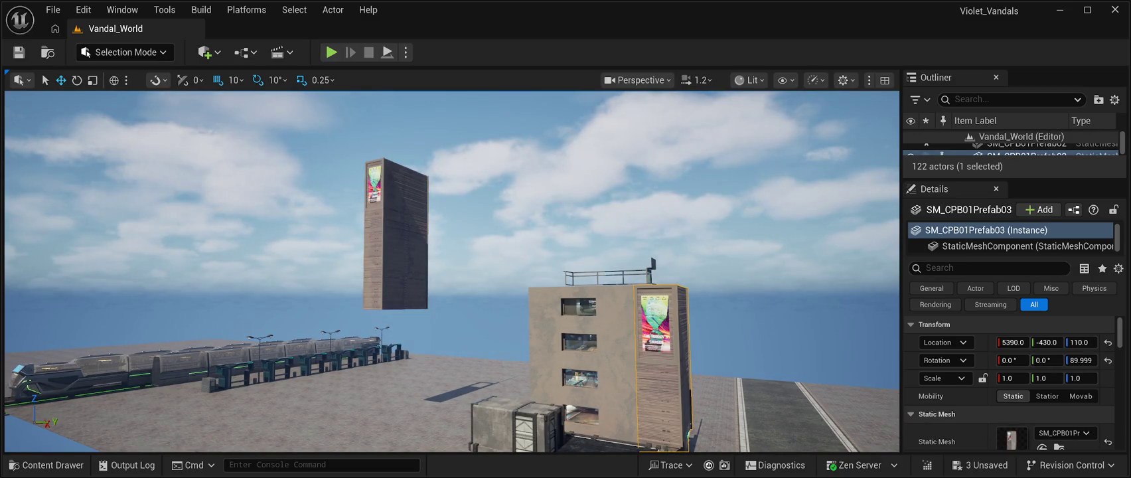
pyautogui.hotkey('ctrl', 'z')
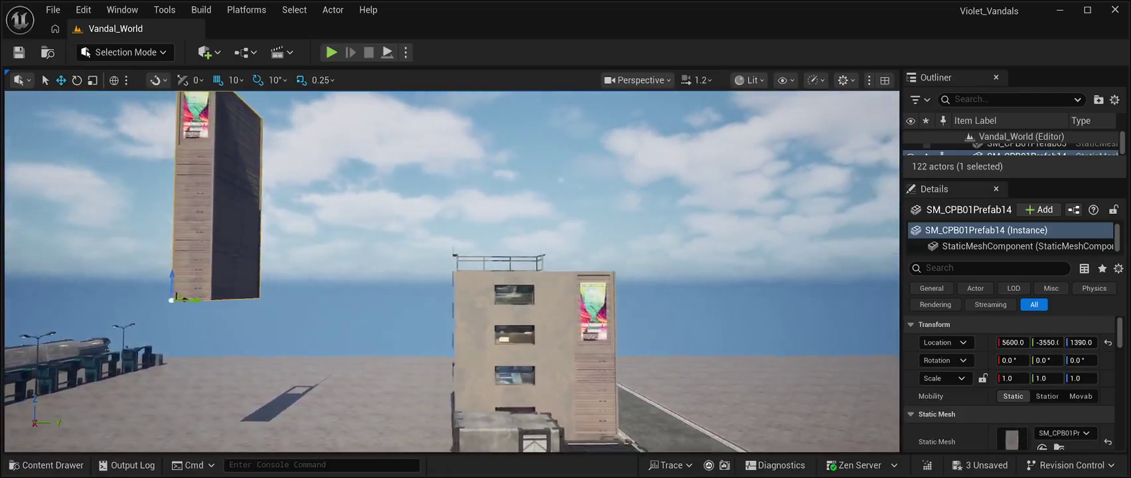
pyautogui.press('e')
pyautogui.moveTo(392, 285); pyautogui.dragTo(295, 292)
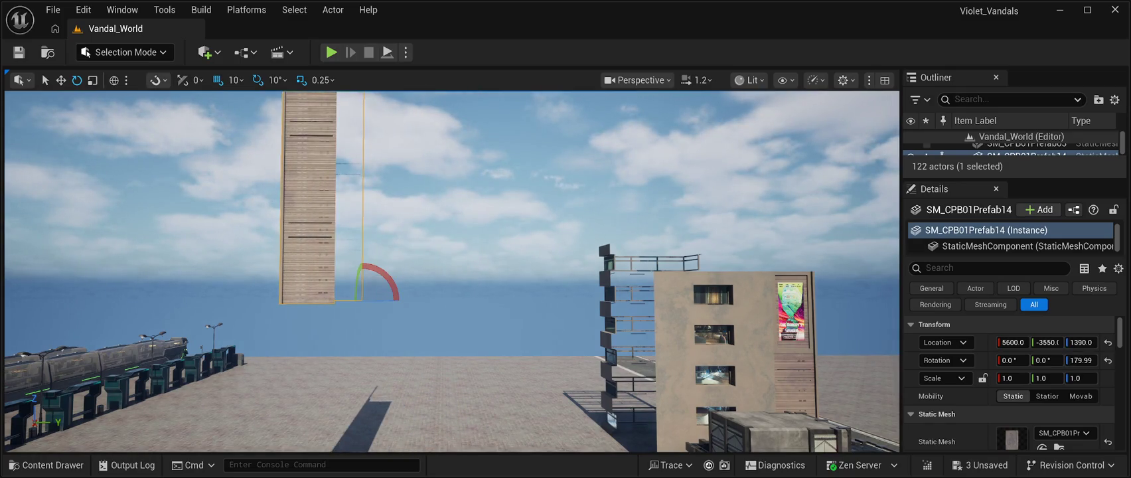
# - Lower the slab to height 130 on the ground and slide it along Y toward the building
pyautogui.press('w')
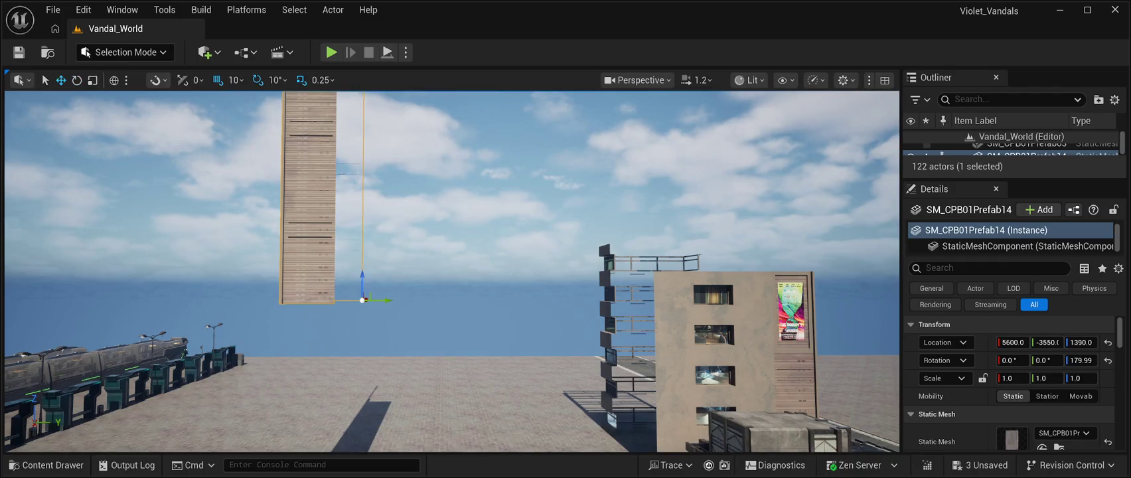
pyautogui.moveTo(362, 282); pyautogui.dragTo(373, 372)
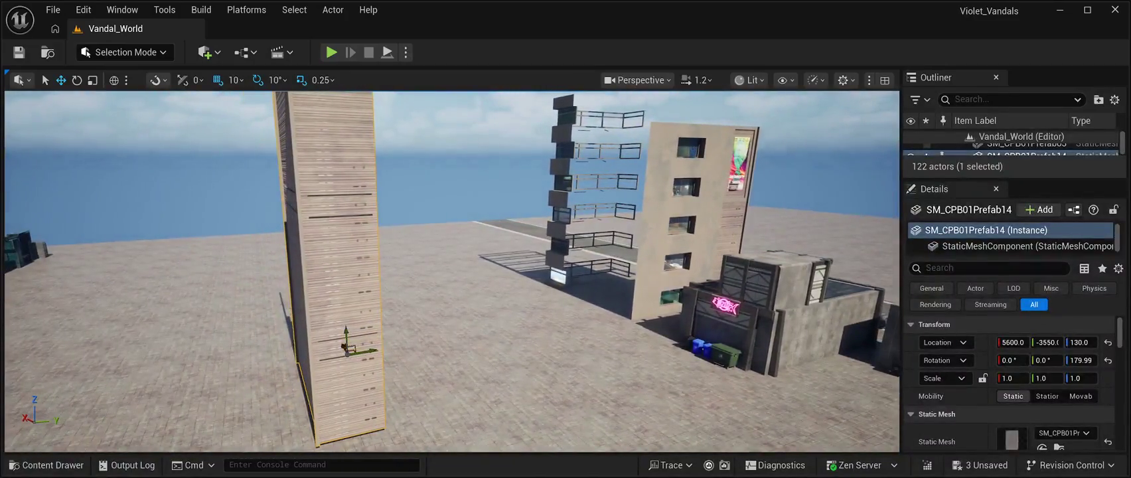
pyautogui.moveTo(362, 349)
pyautogui.mouseDown()
pyautogui.moveTo(586, 309)
pyautogui.moveTo(524, 294)
pyautogui.moveTo(582, 290)
pyautogui.moveTo(493, 296)
pyautogui.moveTo(540, 296)
pyautogui.mouseUp()
# - Nudge the Prefab14 slab to 6290, -1330, 110 against the ST Store tower, undoing a stray raise
pyautogui.scroll(3, 564, 290)
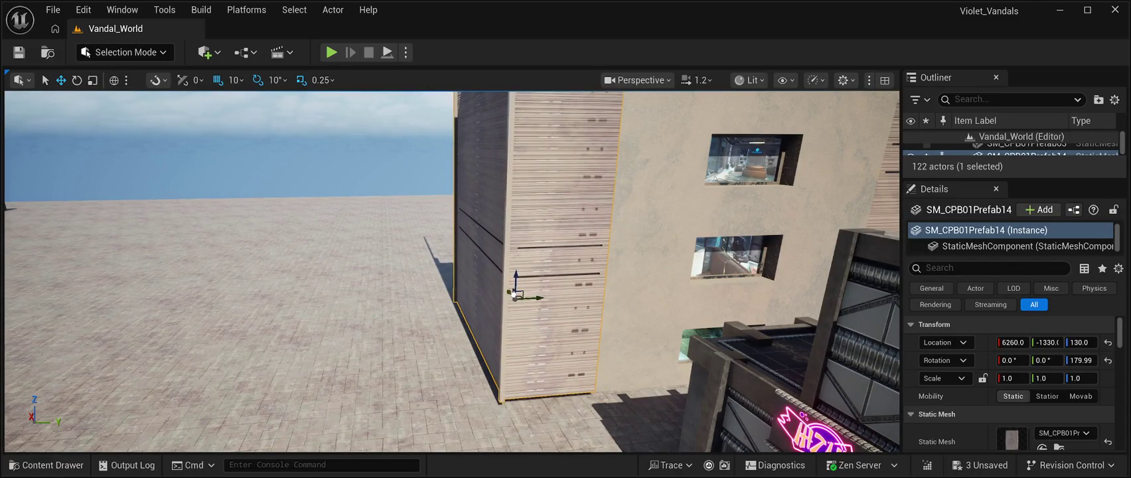
pyautogui.moveTo(512, 290); pyautogui.dragTo(519, 280)
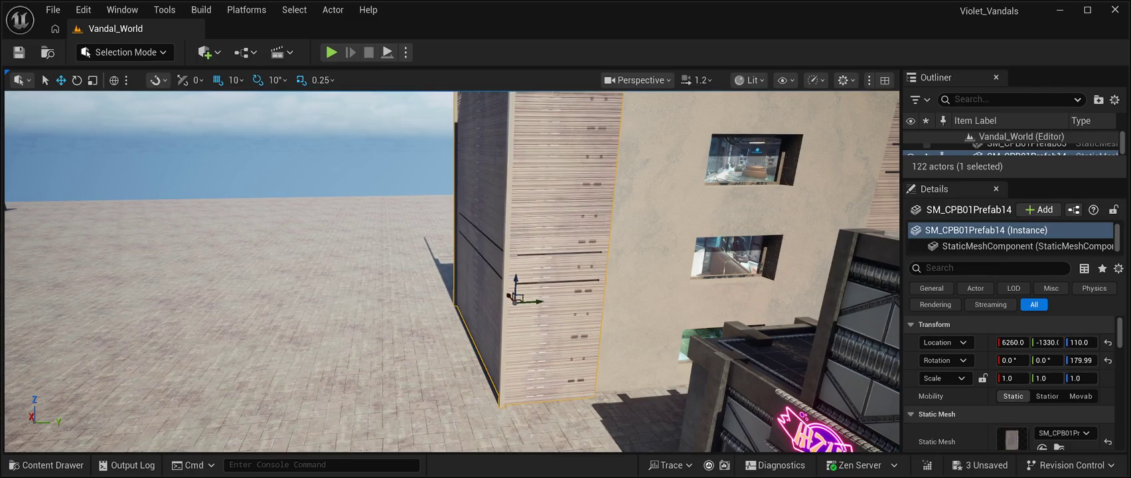
pyautogui.press('w')
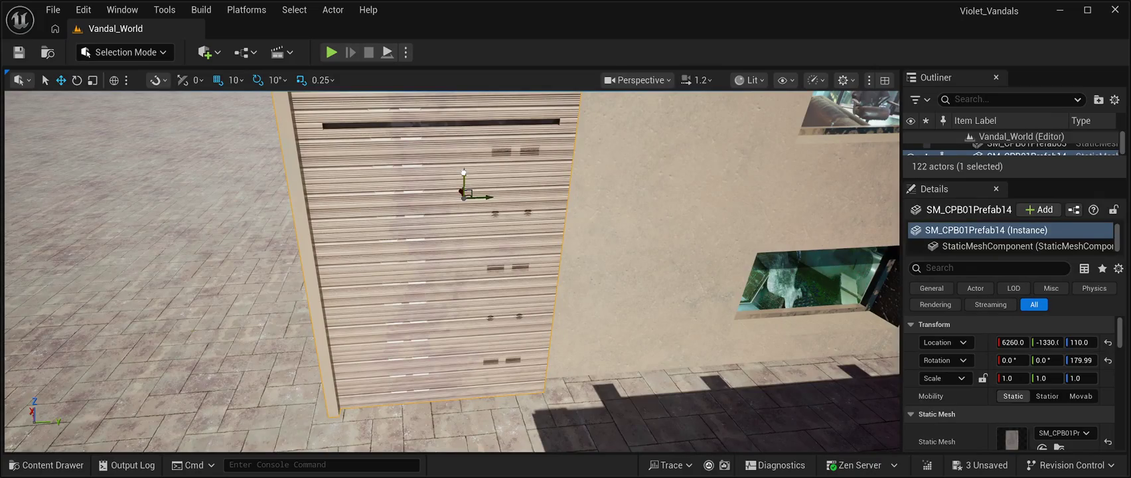
pyautogui.moveTo(464, 178); pyautogui.dragTo(464, 174)
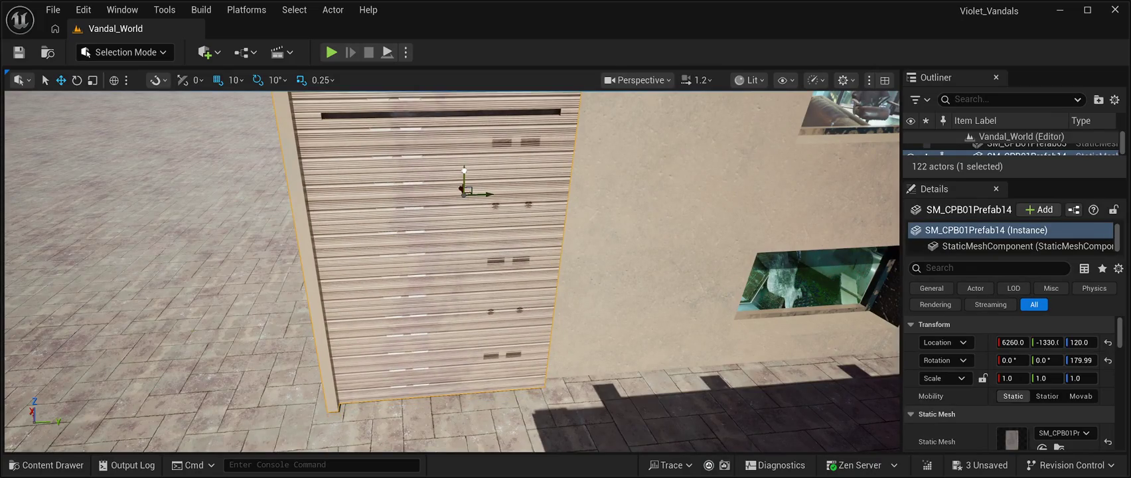
pyautogui.hotkey('ctrl', 'z')
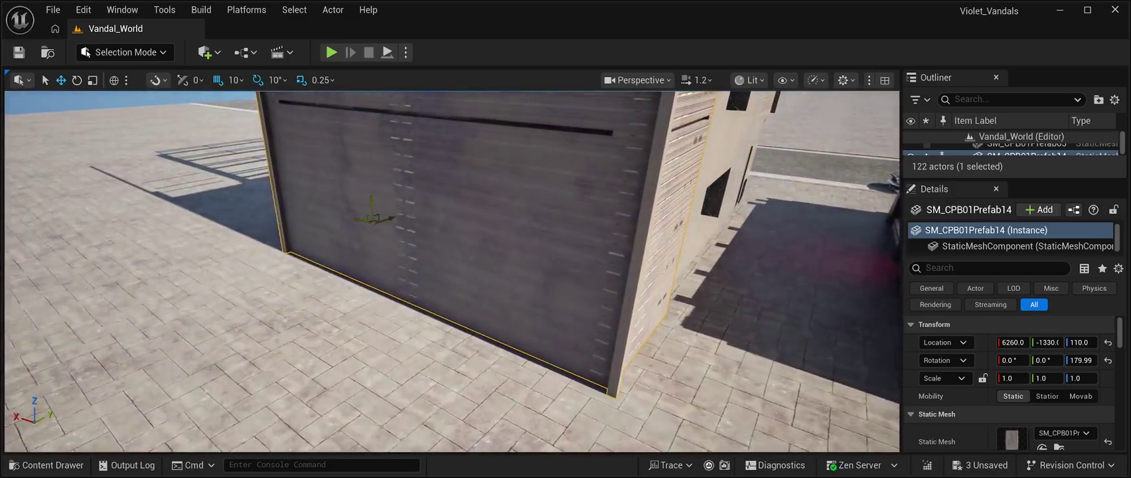
pyautogui.moveTo(389, 217); pyautogui.dragTo(399, 219)
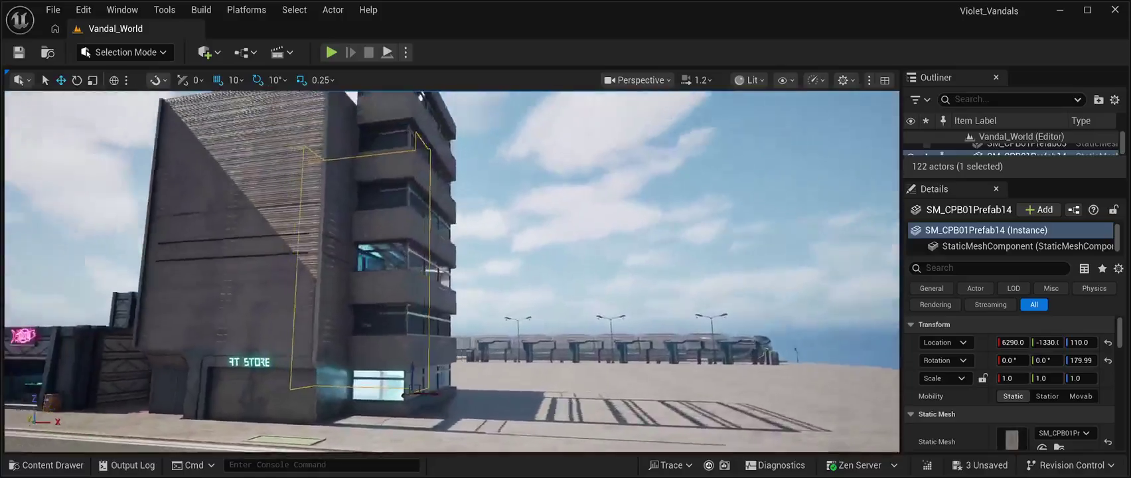
pyautogui.press('Escape')
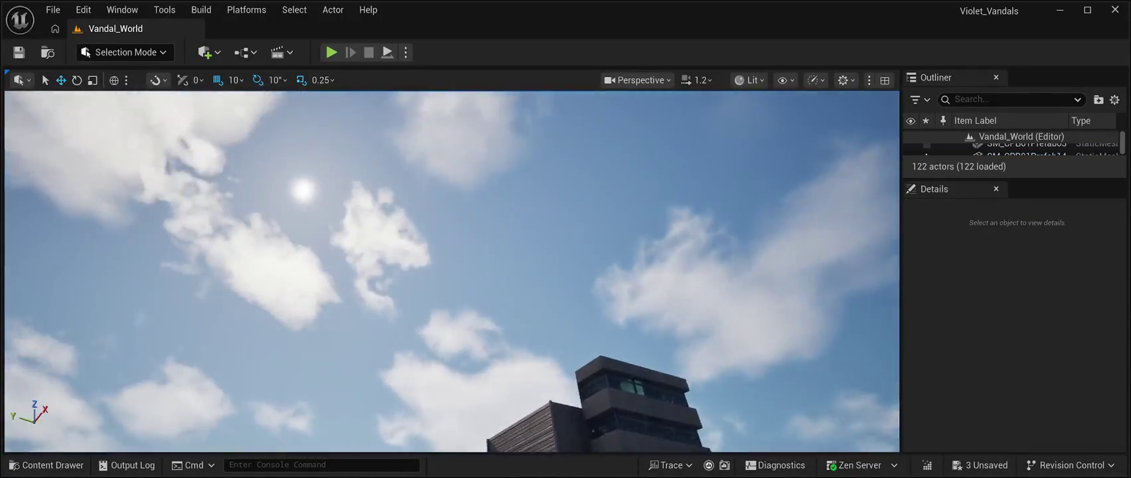
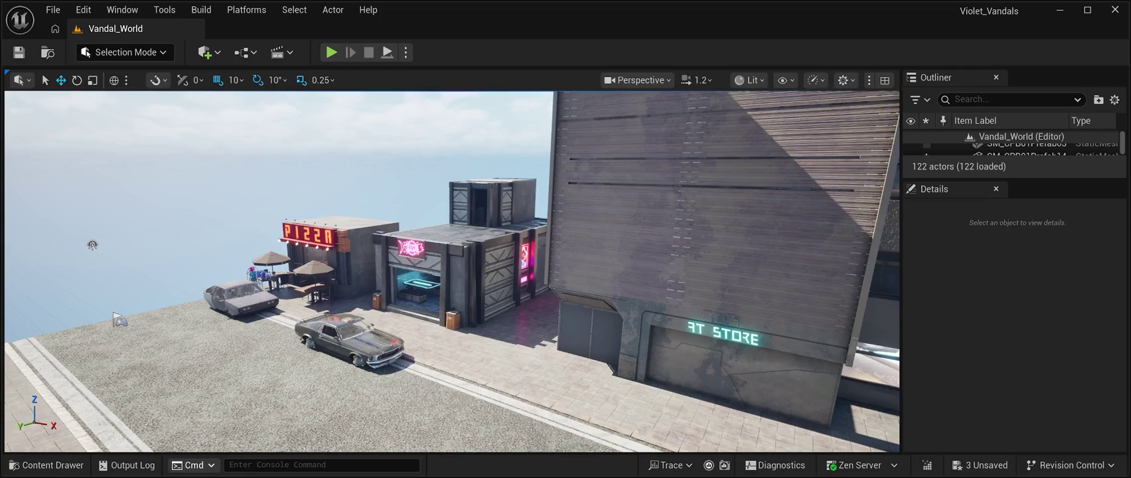
# - Select the tall building SM_CPB01Prefab01 and filter its Details to 'shadow'
pyautogui.press('d')
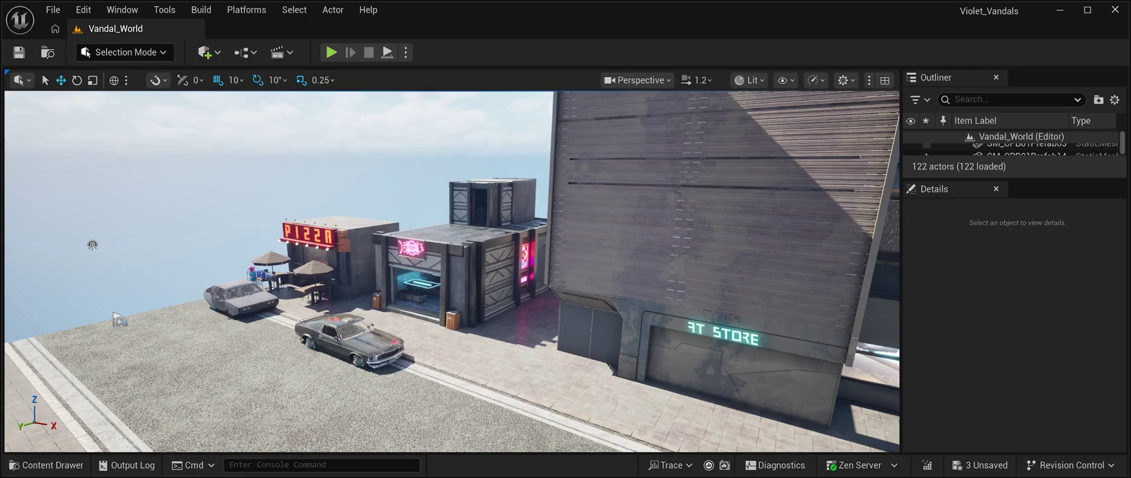
pyautogui.press('s')
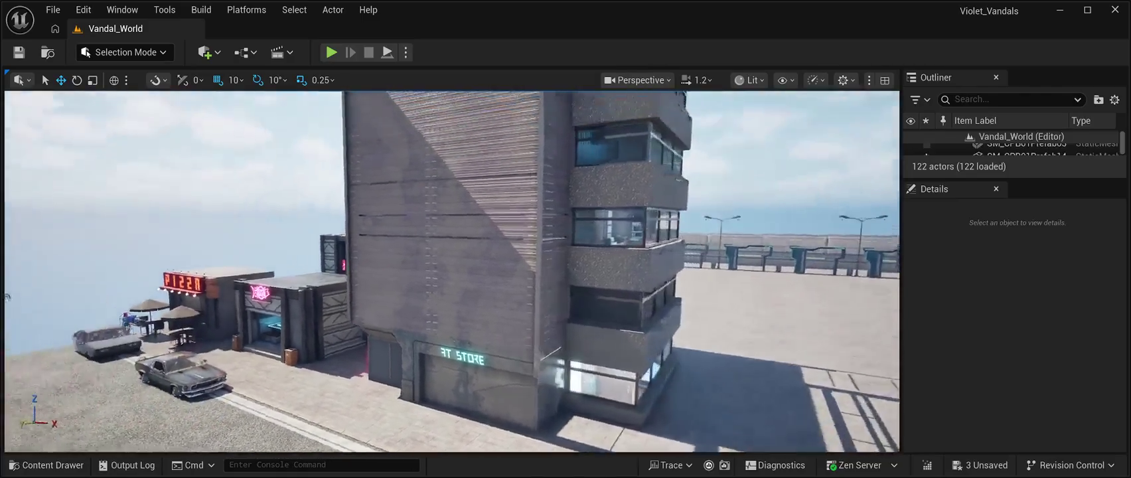
pyautogui.click(405, 219)
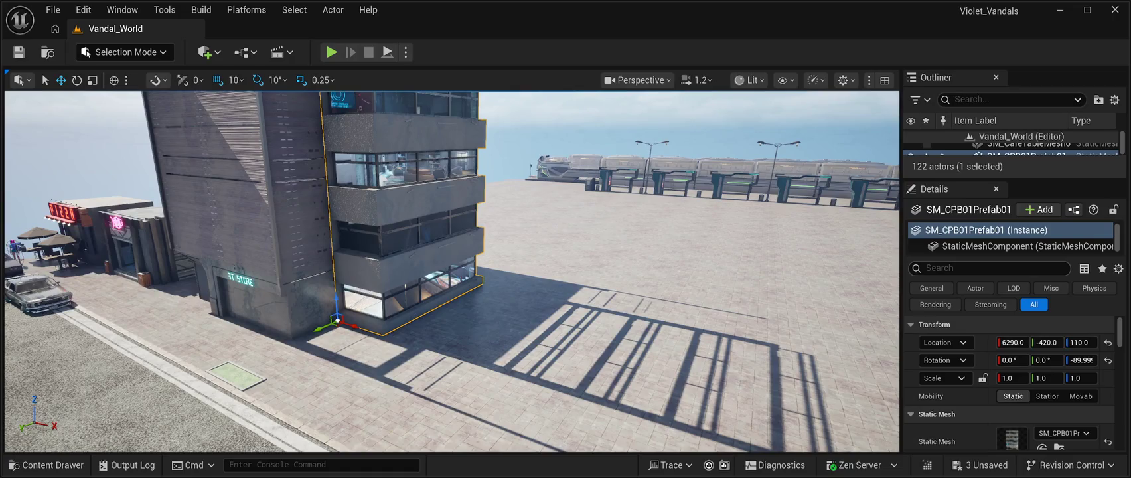
pyautogui.click(989, 267)
pyautogui.write('sha')
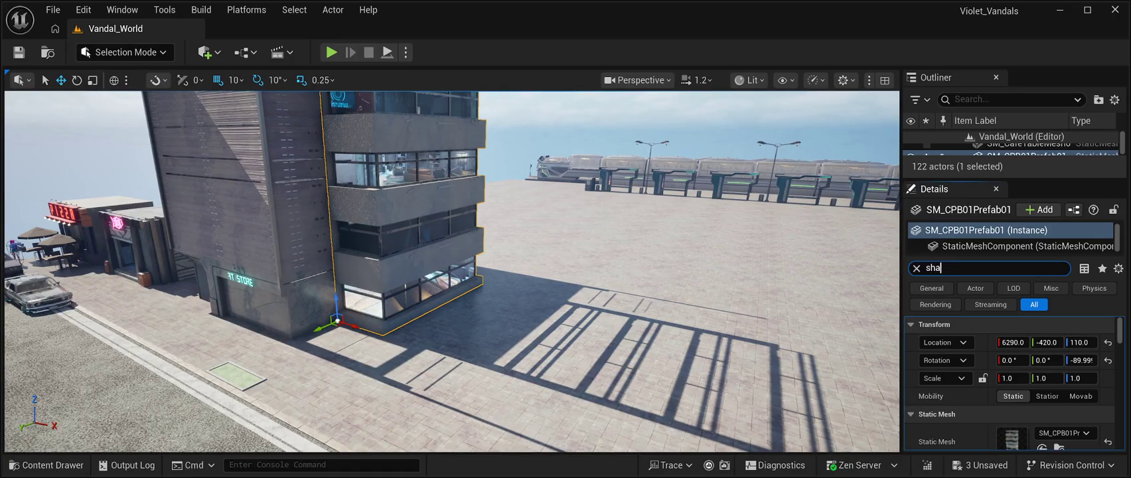
pyautogui.write('dow')
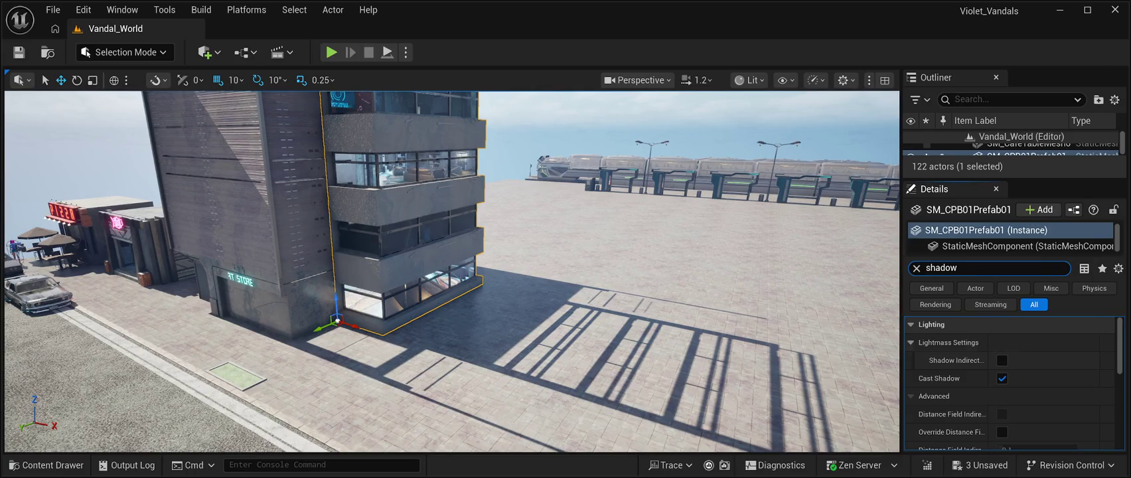
# - Test Shadow Indirect and Cast Shadow, leaving indirect off and Cast Shadow on
pyautogui.click(1002, 360)
pyautogui.click(1002, 359)
pyautogui.click(1002, 360)
pyautogui.click(1002, 360)
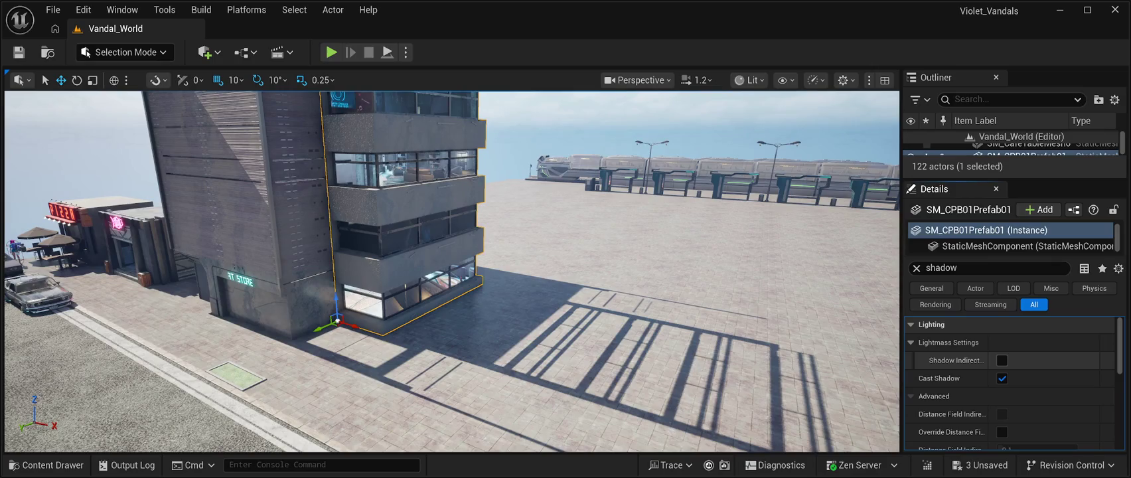
pyautogui.click(1002, 378)
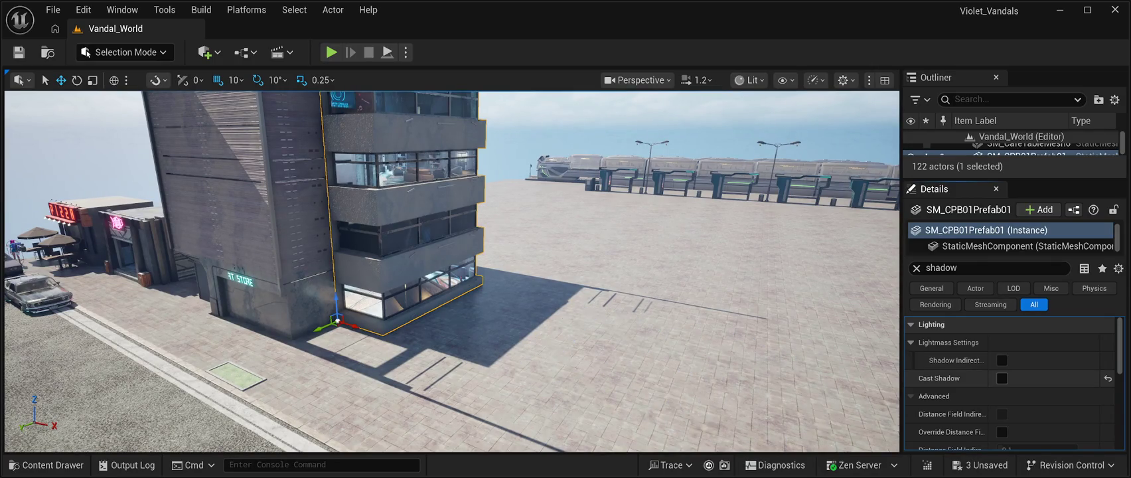
pyautogui.click(1002, 378)
# - Turn off Far Shadow and enable Shadow Two Sided on Prefab01 and Prefab03
pyautogui.scroll(-2, 1002, 372)
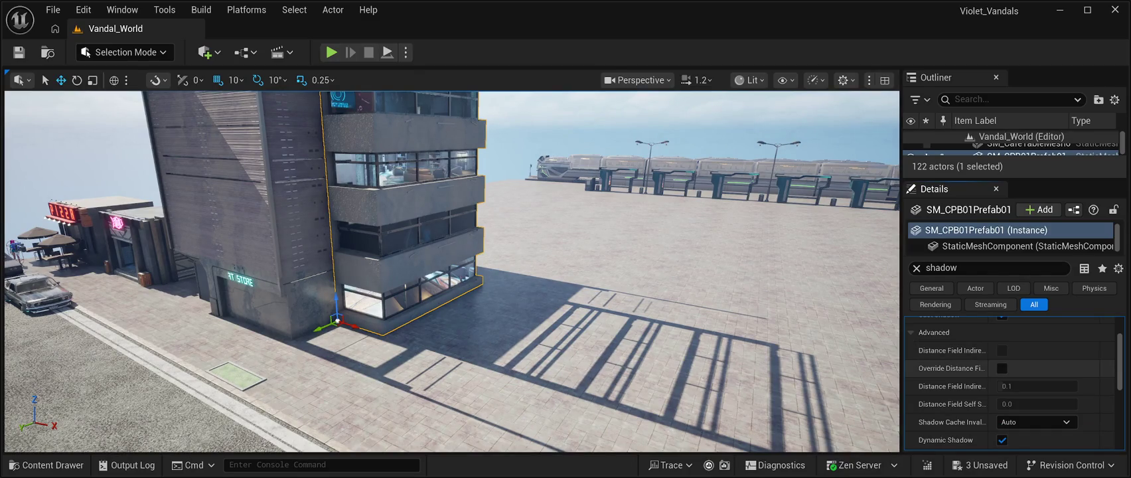
pyautogui.scroll(-2, 995, 398)
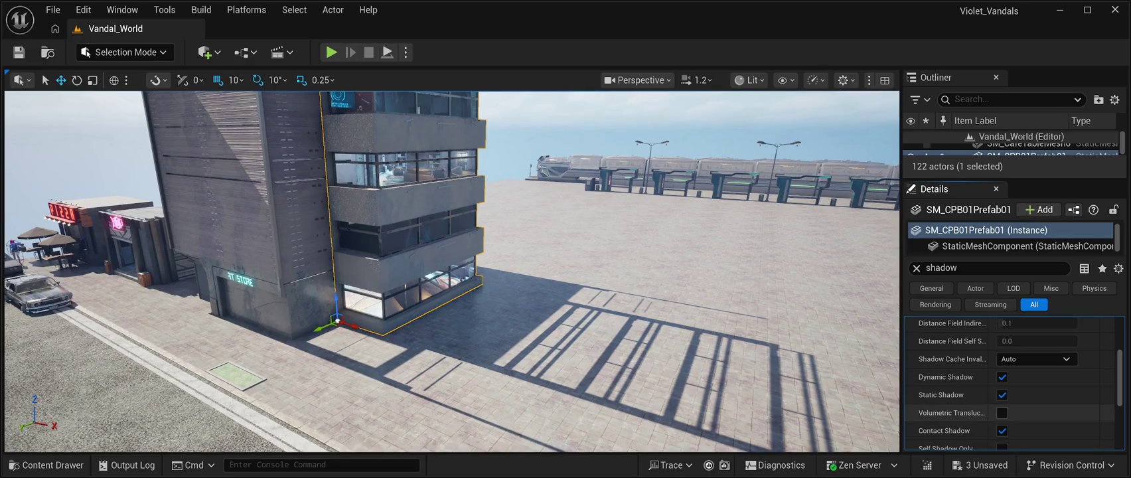
pyautogui.scroll(-2, 995, 401)
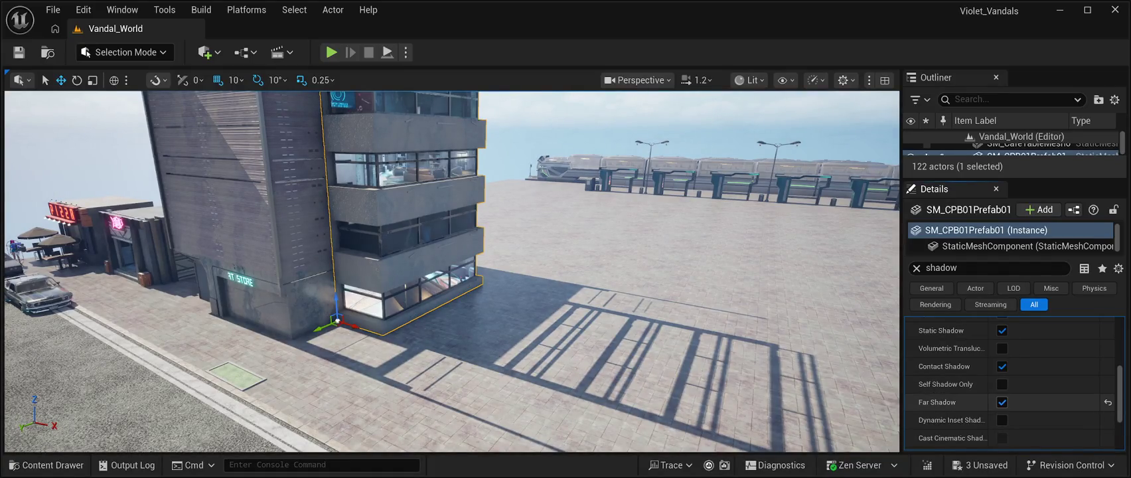
pyautogui.click(1107, 402)
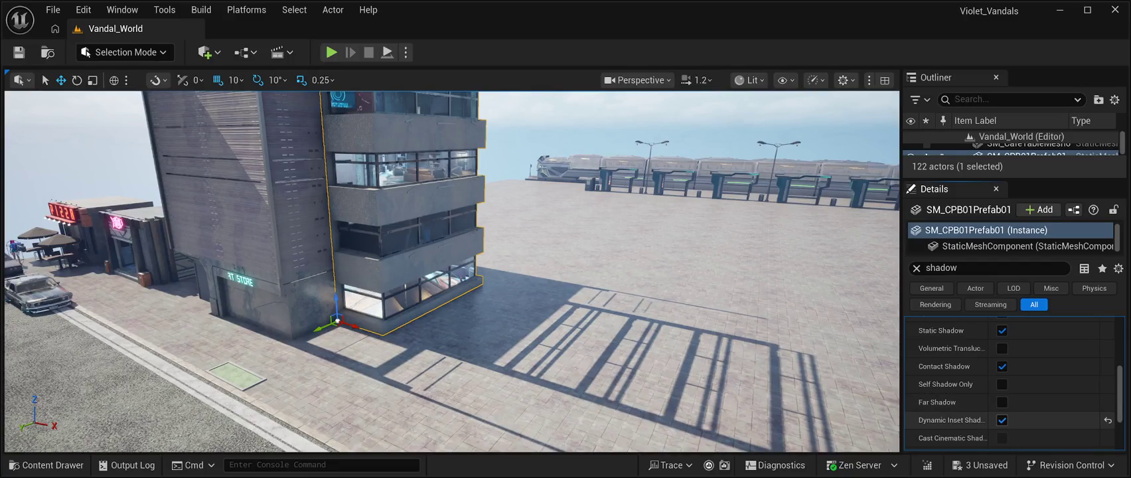
pyautogui.scroll(-2, 1002, 398)
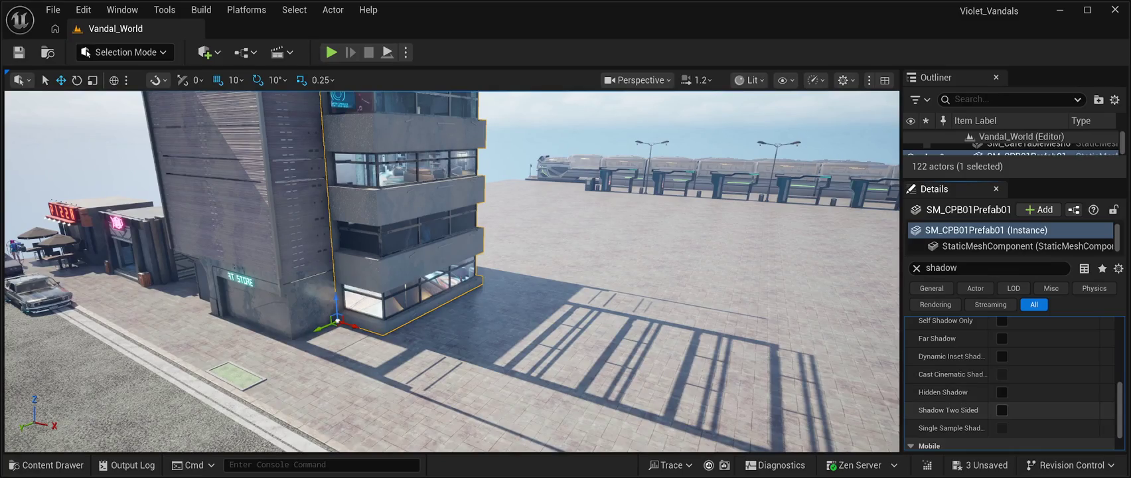
pyautogui.click(1003, 410)
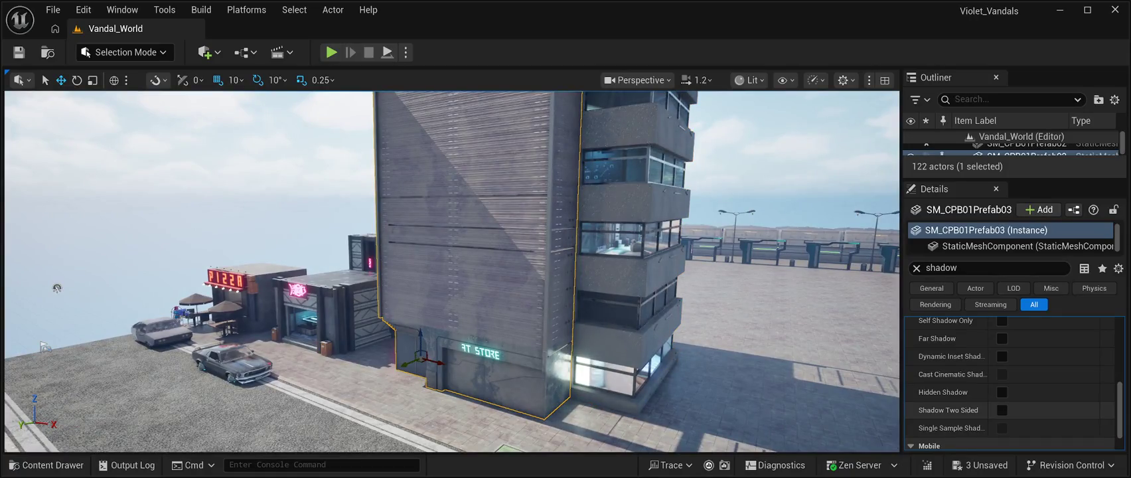
pyautogui.click(1001, 410)
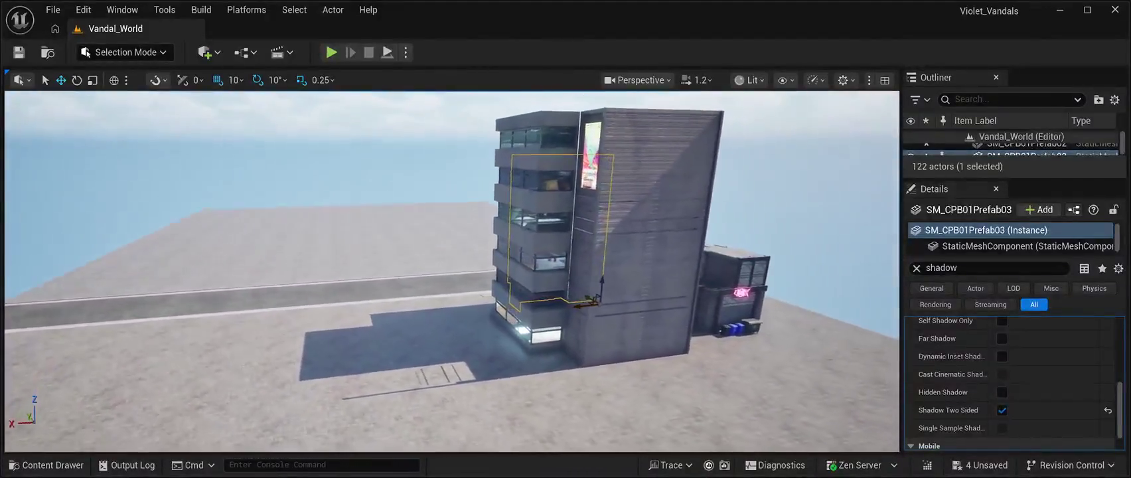
# - Enable Shadow Two Sided and Volumetric Translucent Shadow on SM_CPB01Prefab14
pyautogui.click(650, 232)
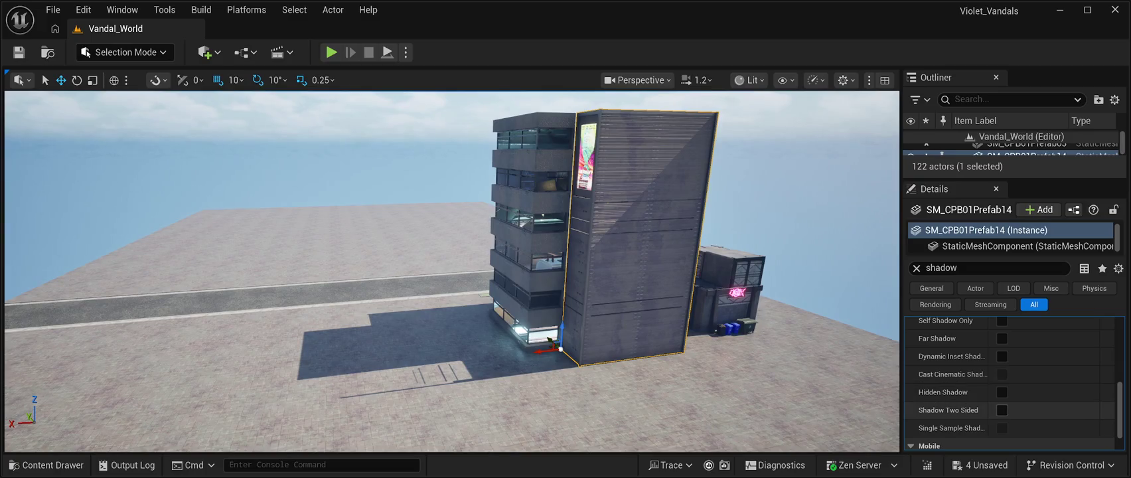
pyautogui.click(1002, 410)
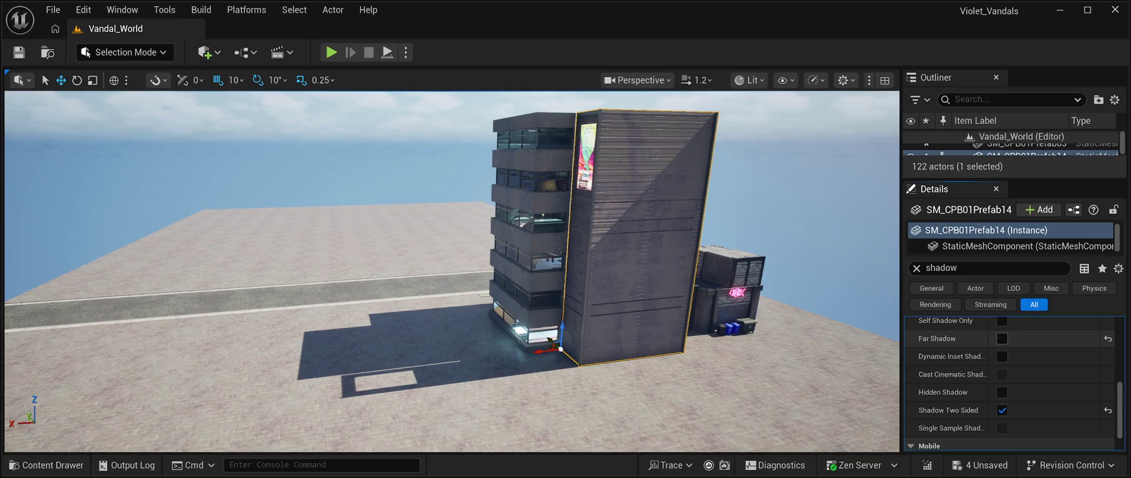
pyautogui.scroll(1, 949, 339)
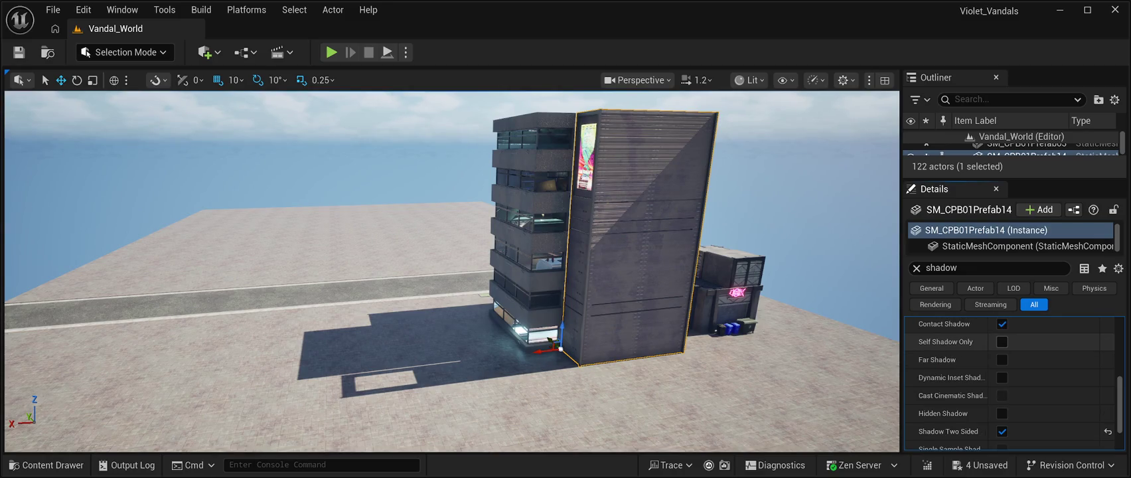
pyautogui.scroll(3, 949, 358)
pyautogui.click(1002, 369)
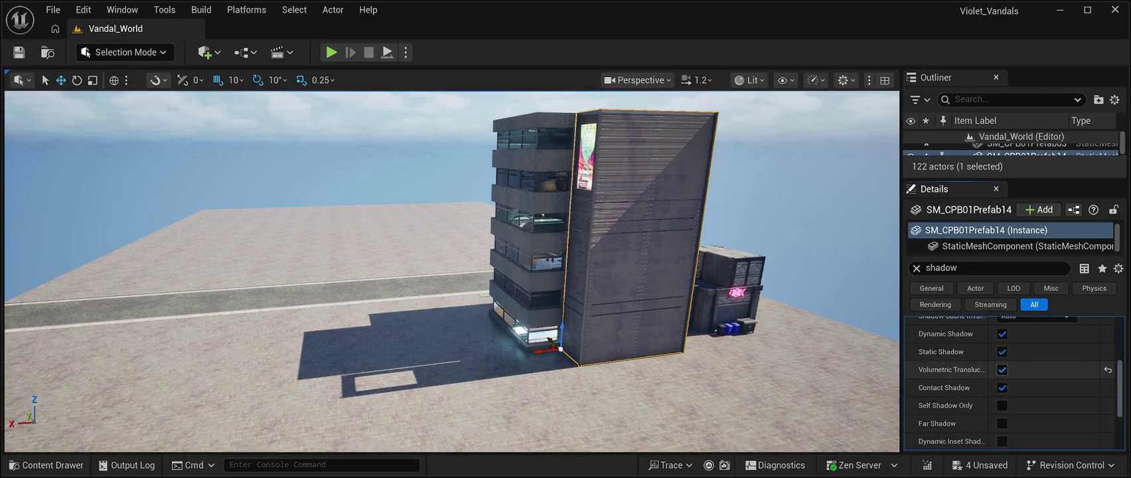
# - Try Shadow Indirect on SM_CPB01Prefab14 and switch it back off
pyautogui.scroll(4, 949, 365)
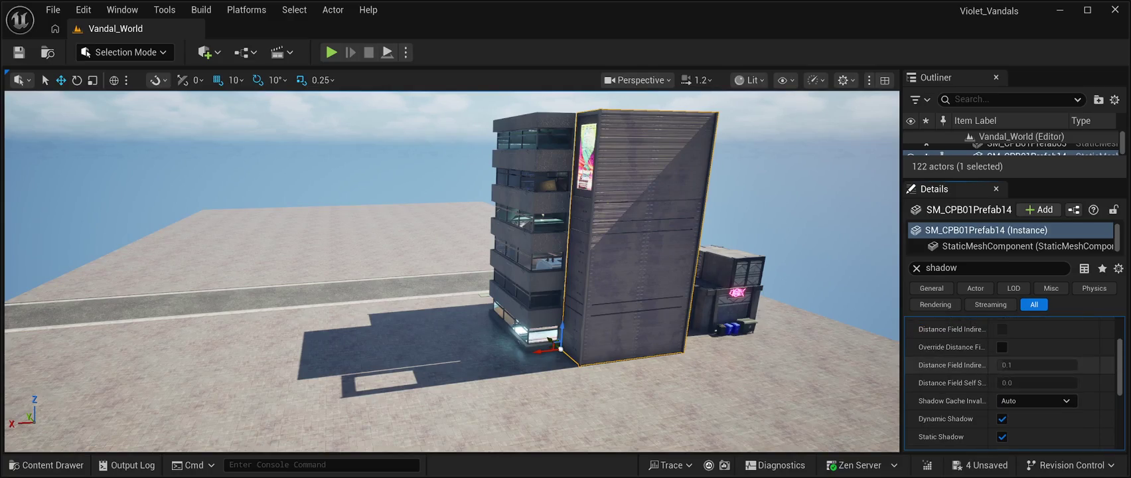
pyautogui.scroll(3, 949, 365)
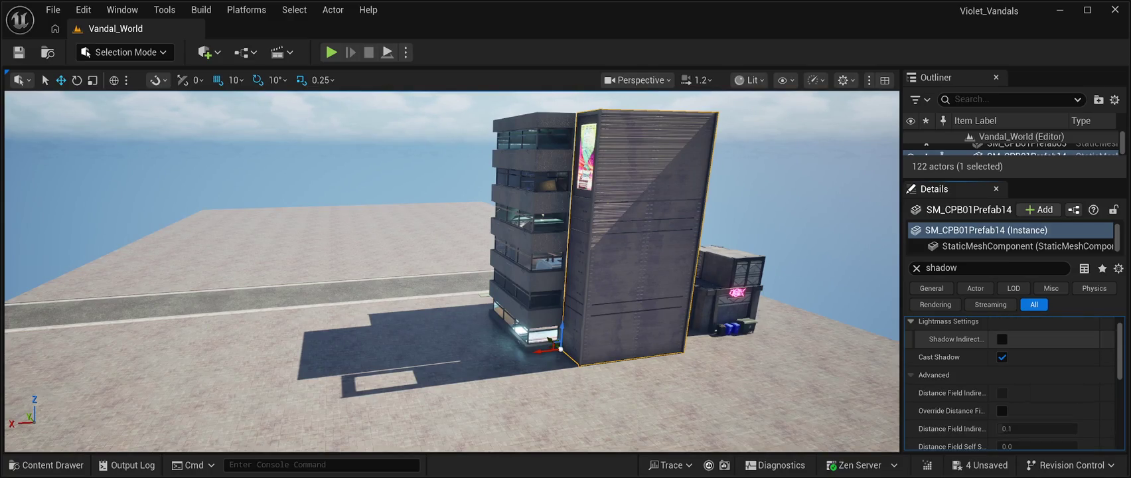
pyautogui.click(1002, 338)
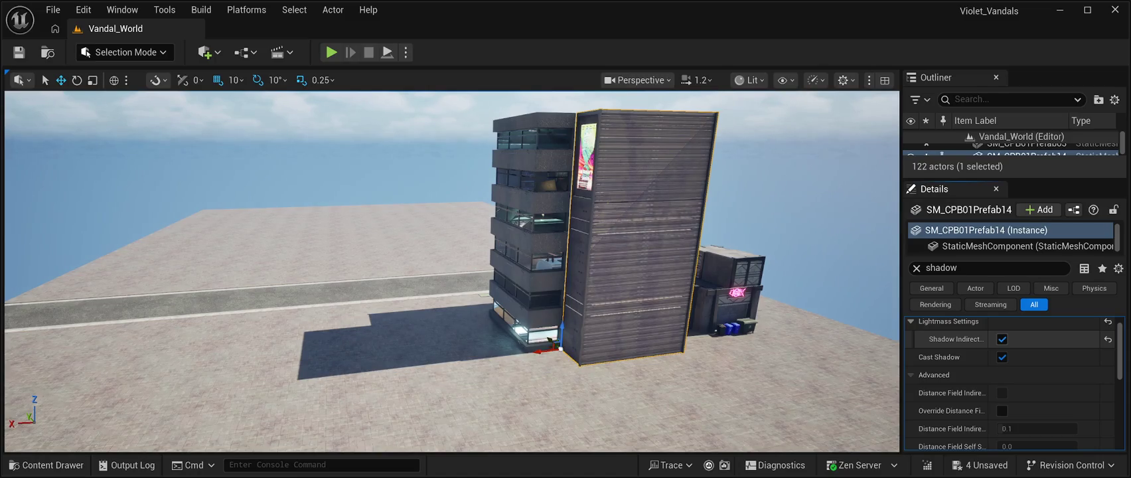
pyautogui.click(1002, 338)
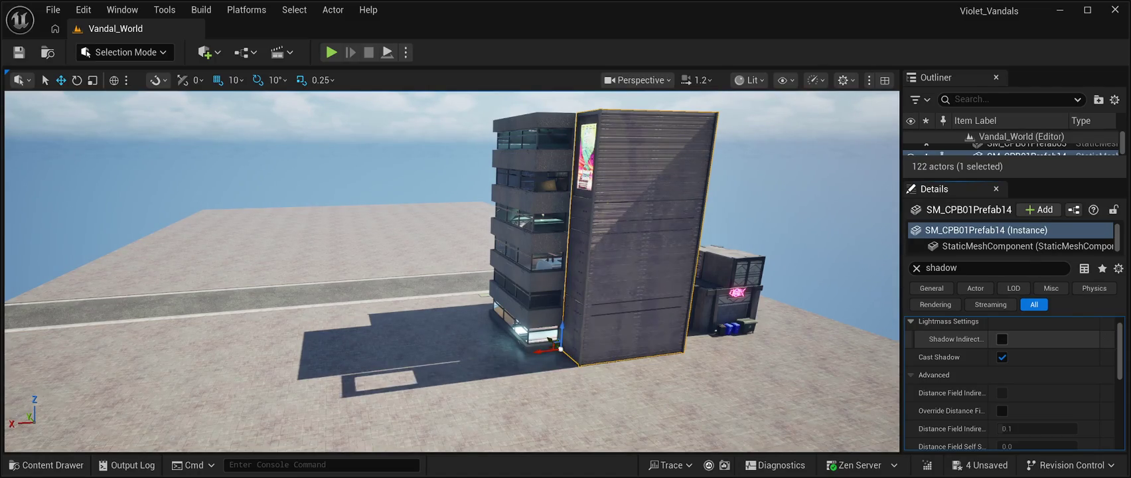
pyautogui.scroll(-8, 1009, 383)
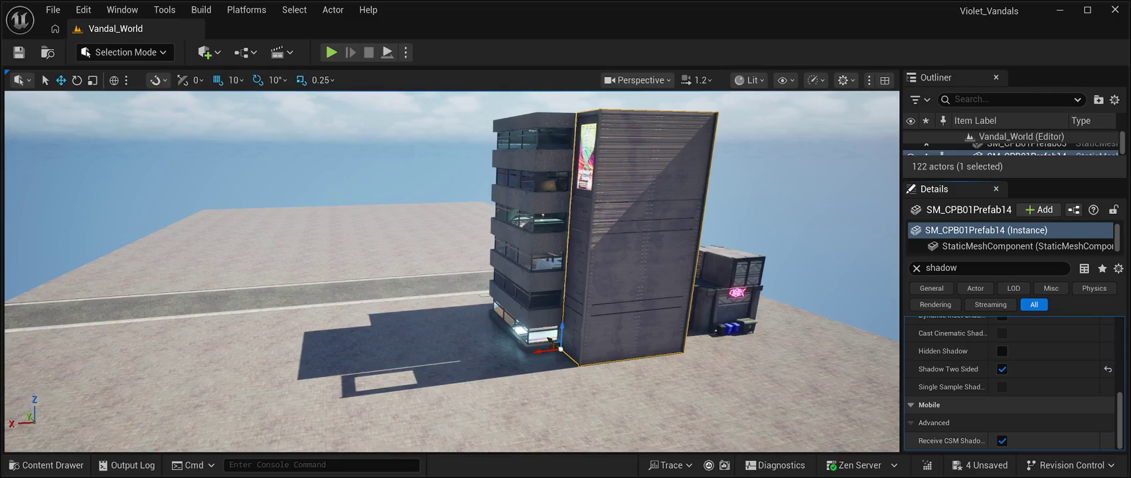
# - Orbit around the tall building and select the main building SM_CPB01Prefab02
pyautogui.moveTo(853, 260)
pyautogui.mouseDown()
pyautogui.moveTo(869, 259)
pyautogui.moveTo(862, 203)
pyautogui.mouseUp()
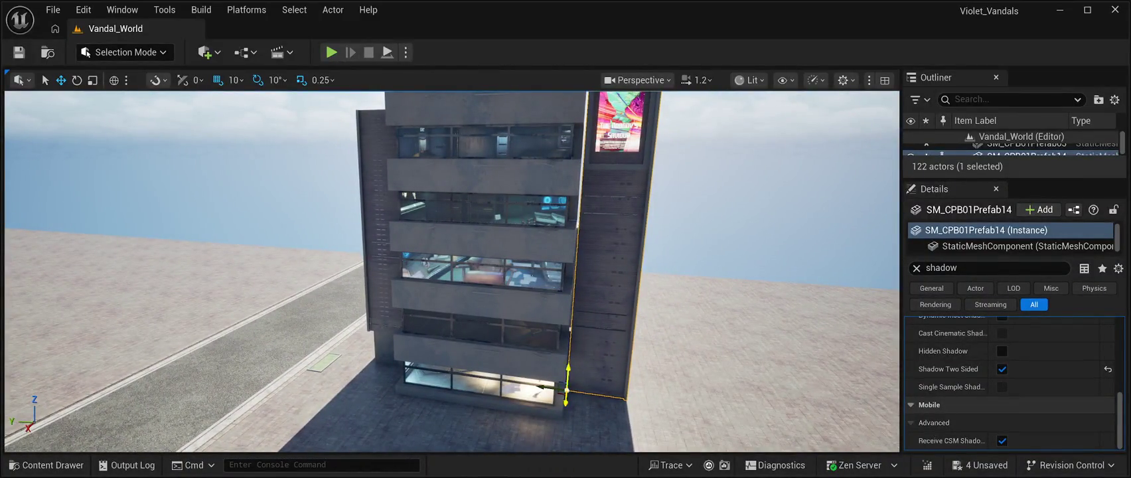
pyautogui.moveTo(564, 371)
pyautogui.mouseDown()
pyautogui.moveTo(551, 286)
pyautogui.moveTo(554, 312)
pyautogui.mouseUp()
pyautogui.moveTo(464, 265)
pyautogui.mouseDown()
pyautogui.moveTo(458, 255)
pyautogui.moveTo(598, 282)
pyautogui.moveTo(588, 279)
pyautogui.mouseUp()
pyautogui.click(372, 279)
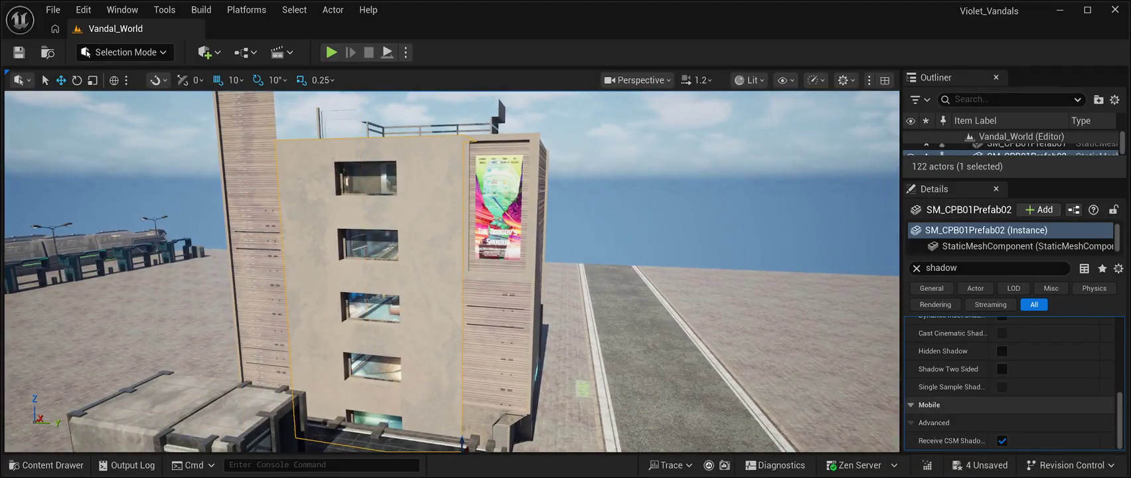
# - Enable Shadow Two Sided on SM_CPB01Prefab02, save all with Ctrl+S, and deselect
pyautogui.click(1002, 368)
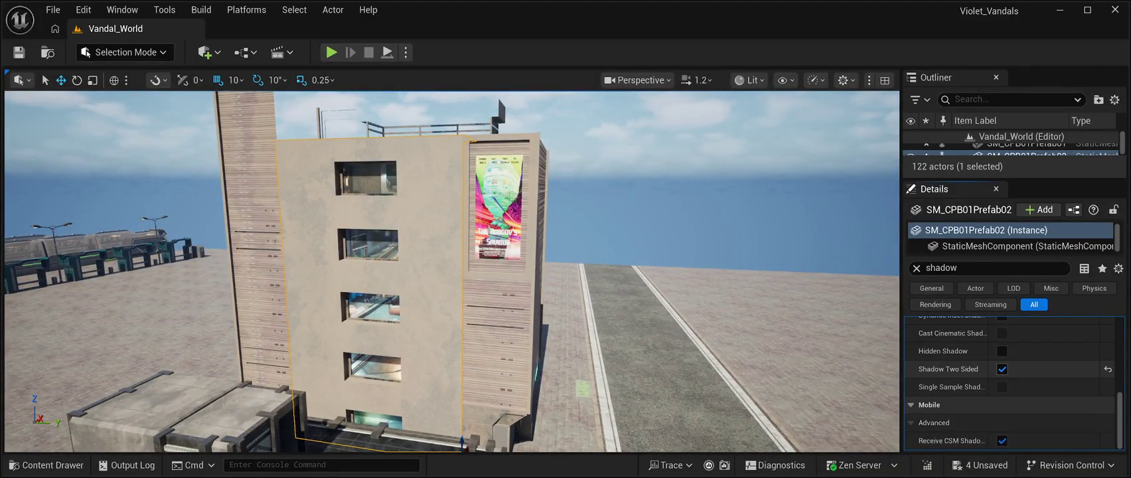
pyautogui.moveTo(451, 272)
pyautogui.mouseDown()
pyautogui.moveTo(418, 279)
pyautogui.moveTo(831, 224)
pyautogui.moveTo(786, 213)
pyautogui.moveTo(385, 294)
pyautogui.moveTo(170, 164)
pyautogui.moveTo(219, 203)
pyautogui.moveTo(229, 172)
pyautogui.moveTo(232, 213)
pyautogui.moveTo(275, 176)
pyautogui.moveTo(331, 182)
pyautogui.moveTo(319, 182)
pyautogui.mouseUp()
pyautogui.hotkey('ctrl', 's')
pyautogui.press('Escape')
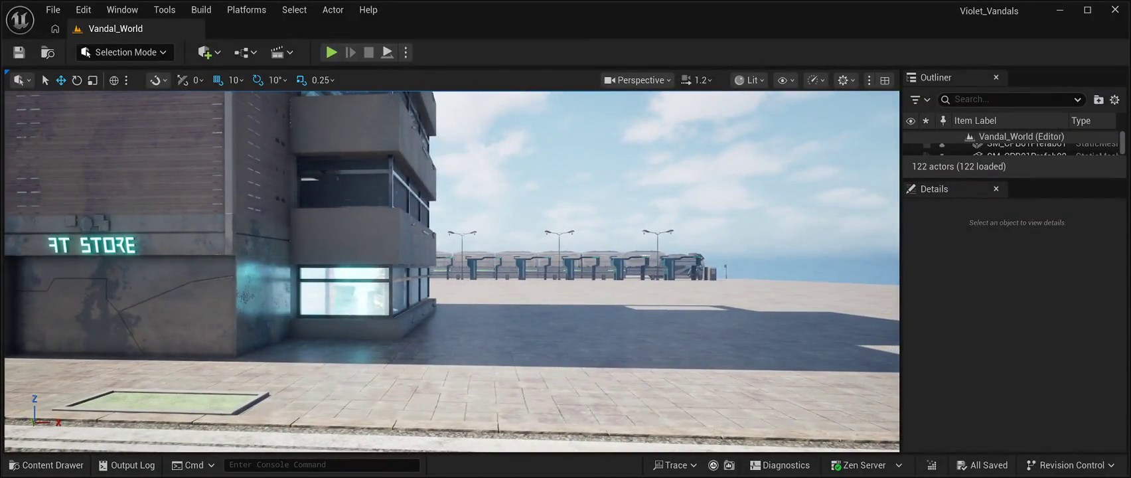
# - Fly to the store block and drag the balconied glass tower SM_CPB01Prefab01 into the plaza
pyautogui.press('Left')
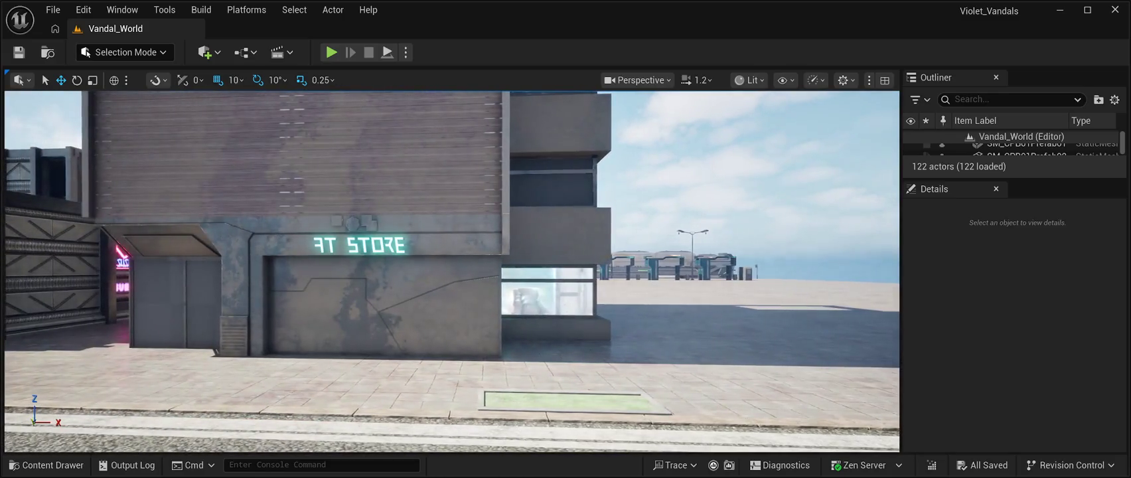
pyautogui.press('s')
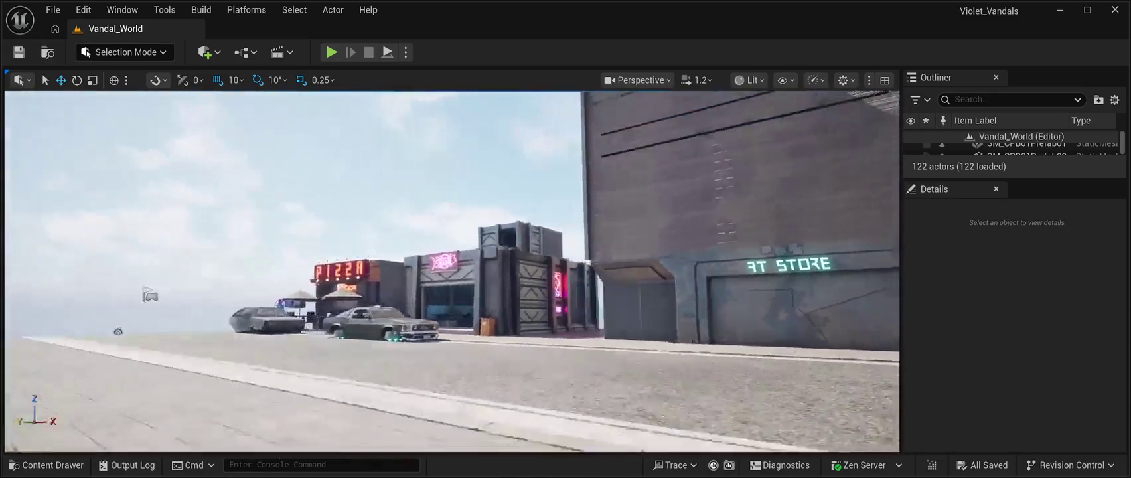
pyautogui.press('w')
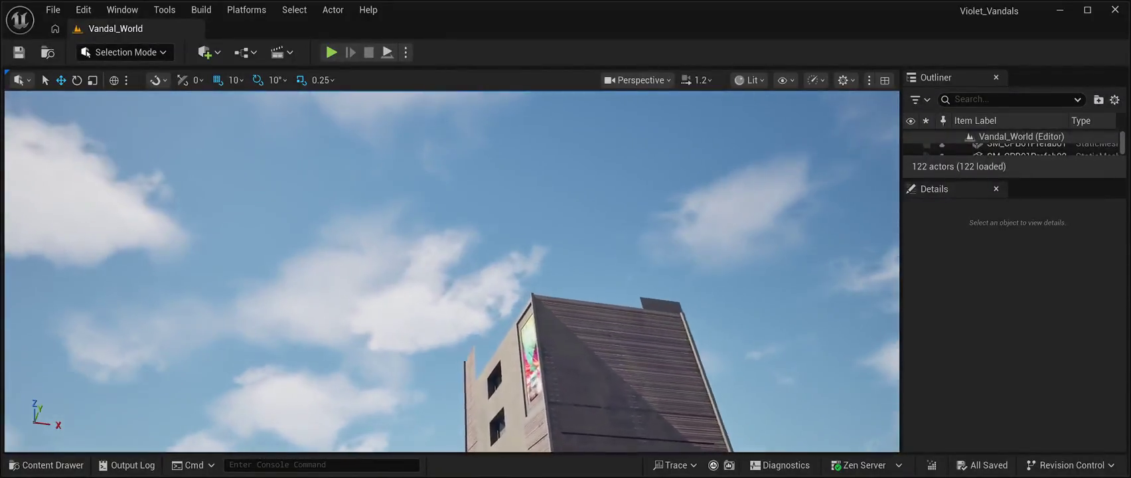
pyautogui.press('w')
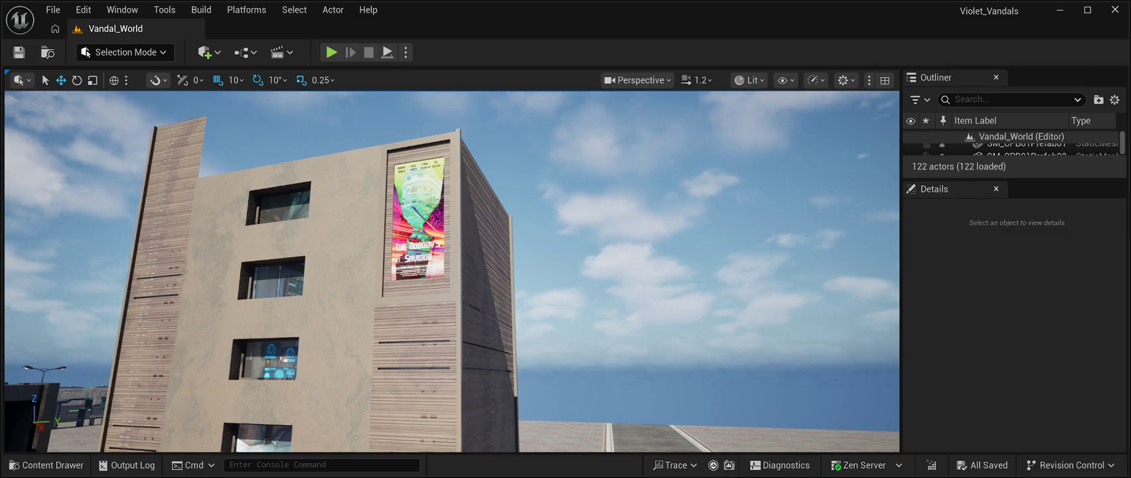
pyautogui.click(312, 299)
pyautogui.press('f')
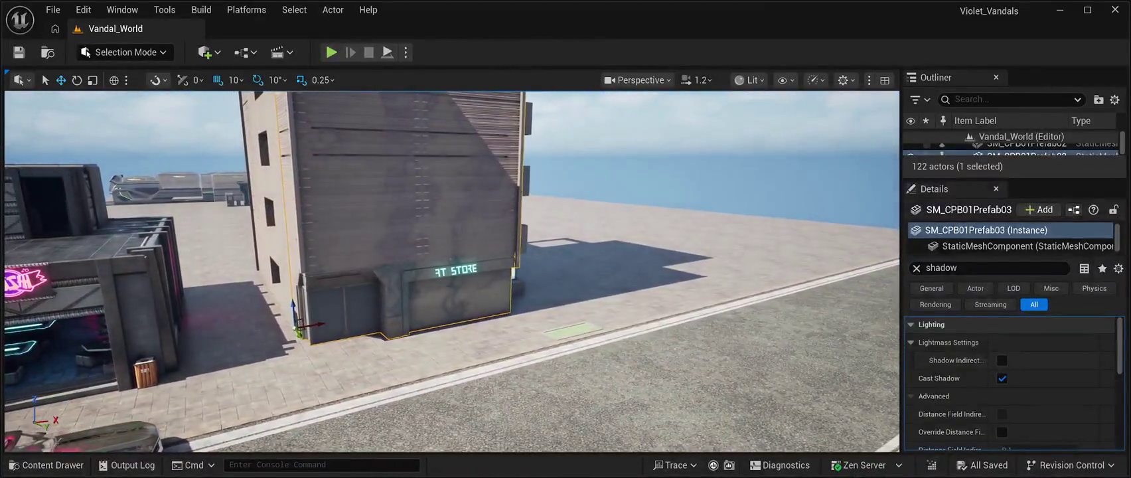
pyautogui.press('w')
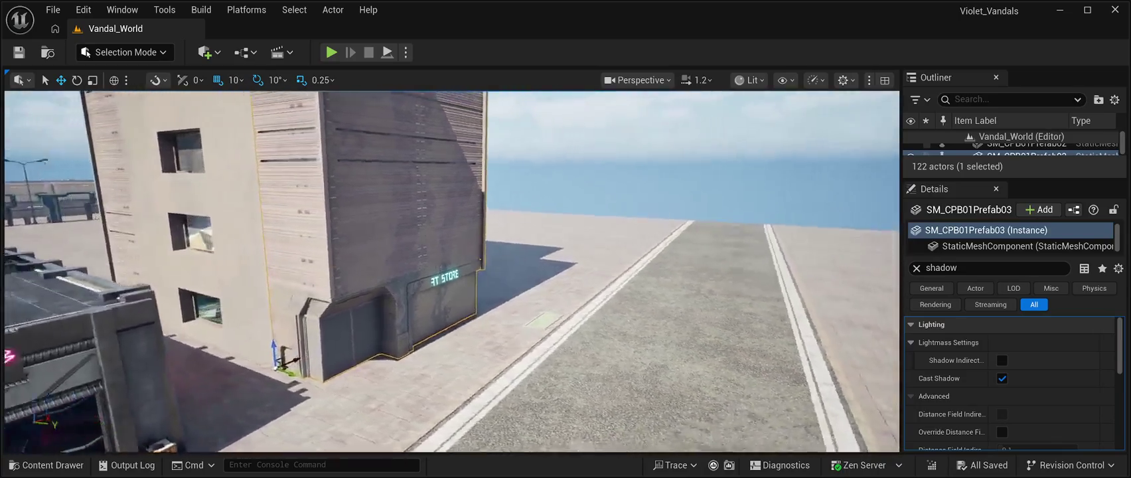
pyautogui.press('s')
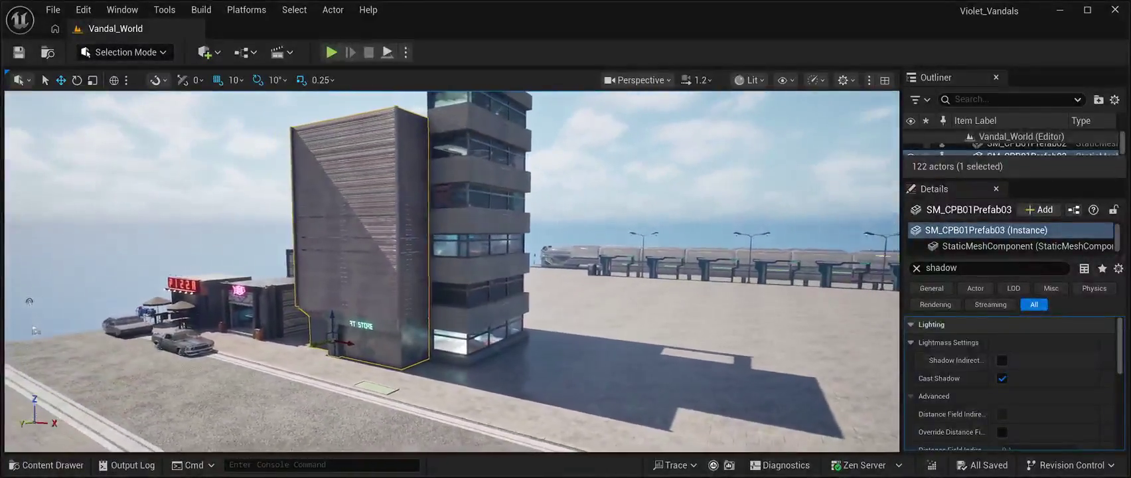
pyautogui.click(479, 219)
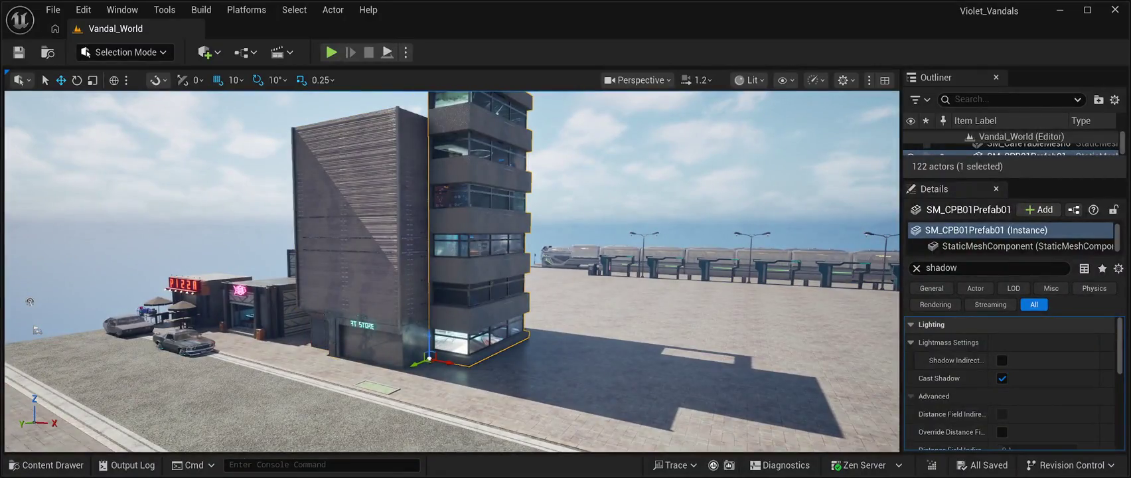
pyautogui.moveTo(443, 362); pyautogui.dragTo(806, 434)
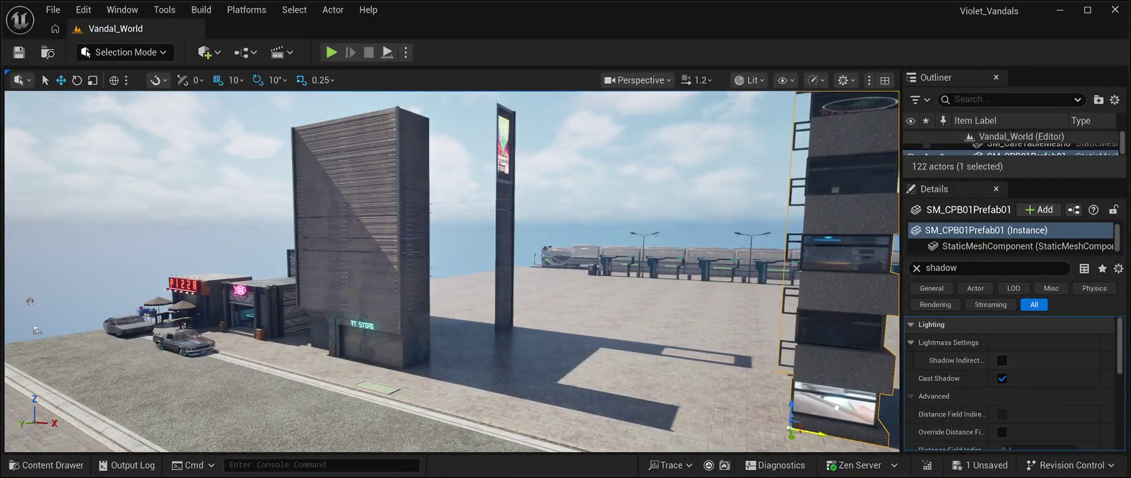
# - Slide the tall signpost SM_CPB01Prefab14 out from behind the building
pyautogui.press('d')
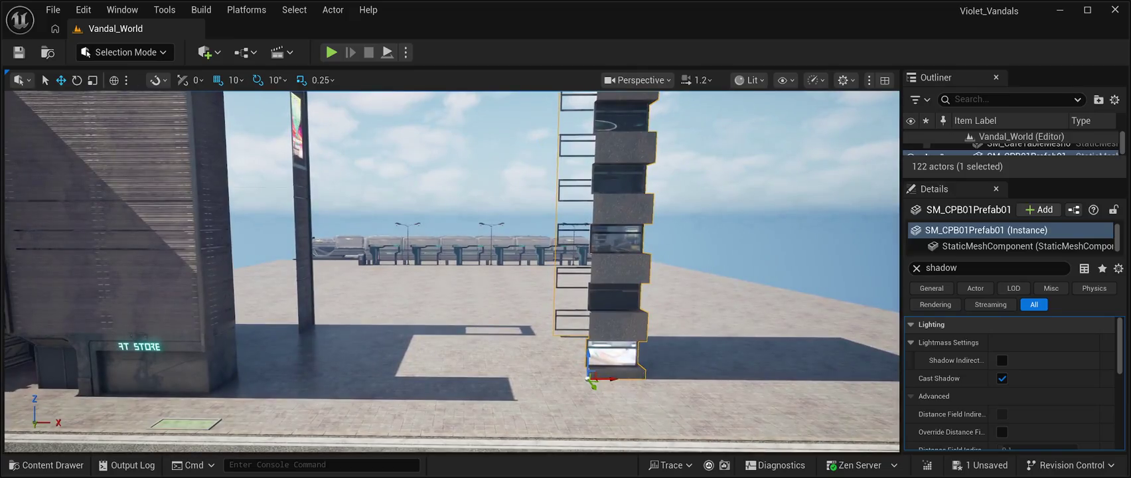
pyautogui.click(199, 212)
pyautogui.moveTo(299, 332)
pyautogui.mouseDown()
pyautogui.moveTo(480, 328)
pyautogui.moveTo(479, 388)
pyautogui.mouseUp()
# - Move the store building SM_CPB01Prefab03 along the street and rotate it 90°
pyautogui.click(399, 265)
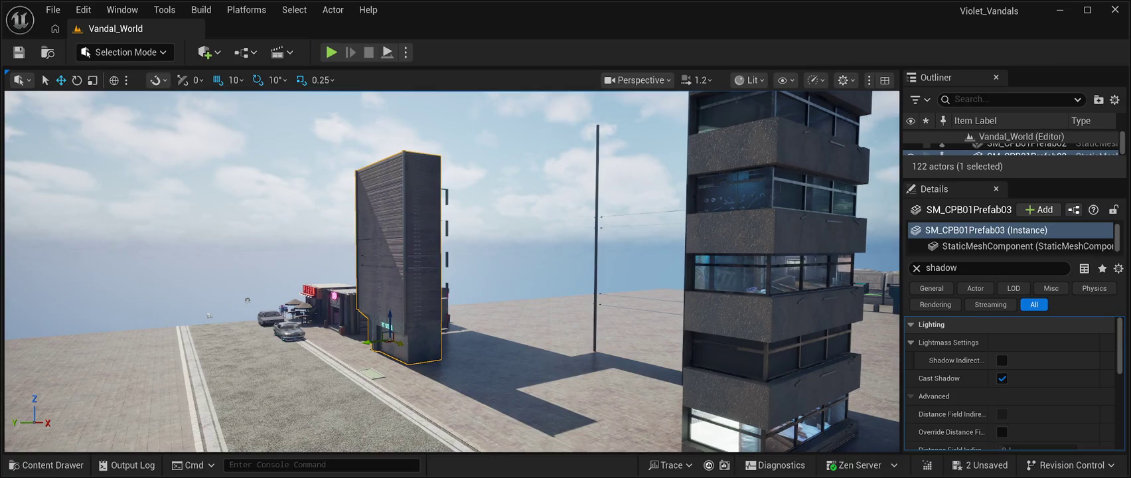
pyautogui.moveTo(369, 342); pyautogui.dragTo(81, 374)
pyautogui.moveTo(452, 273)
pyautogui.mouseDown()
pyautogui.moveTo(252, 320)
pyautogui.moveTo(6, 307)
pyautogui.mouseUp()
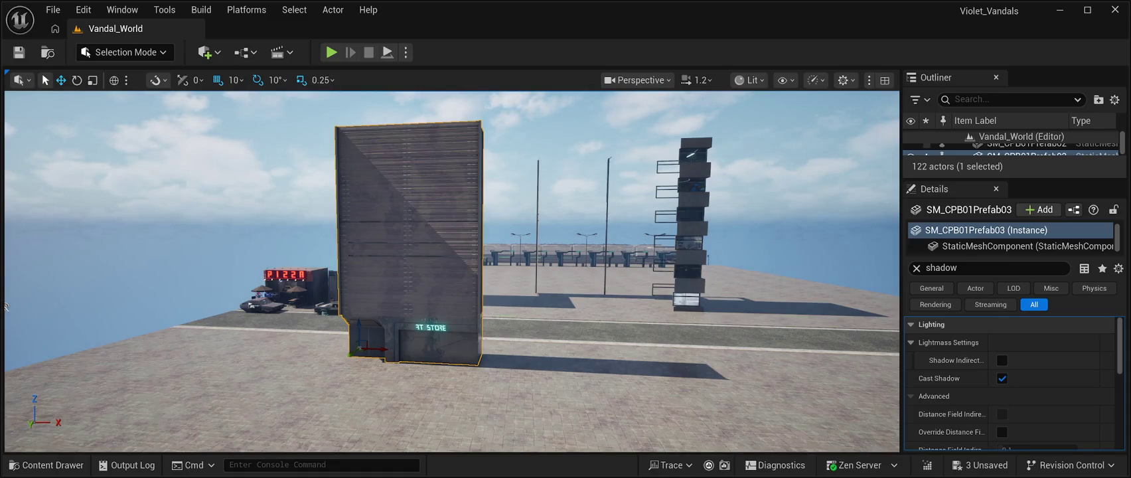
pyautogui.press('e')
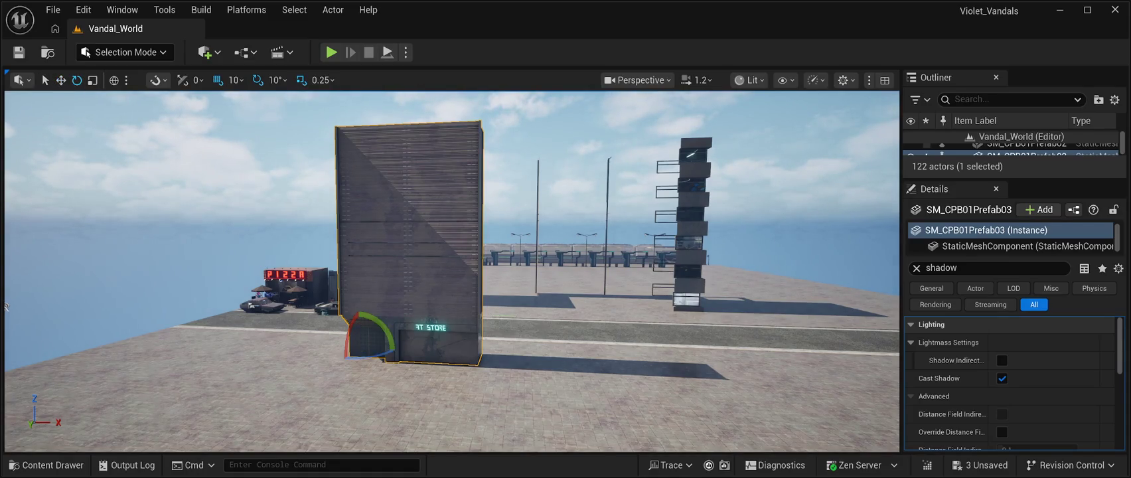
pyautogui.moveTo(381, 332); pyautogui.dragTo(272, 338)
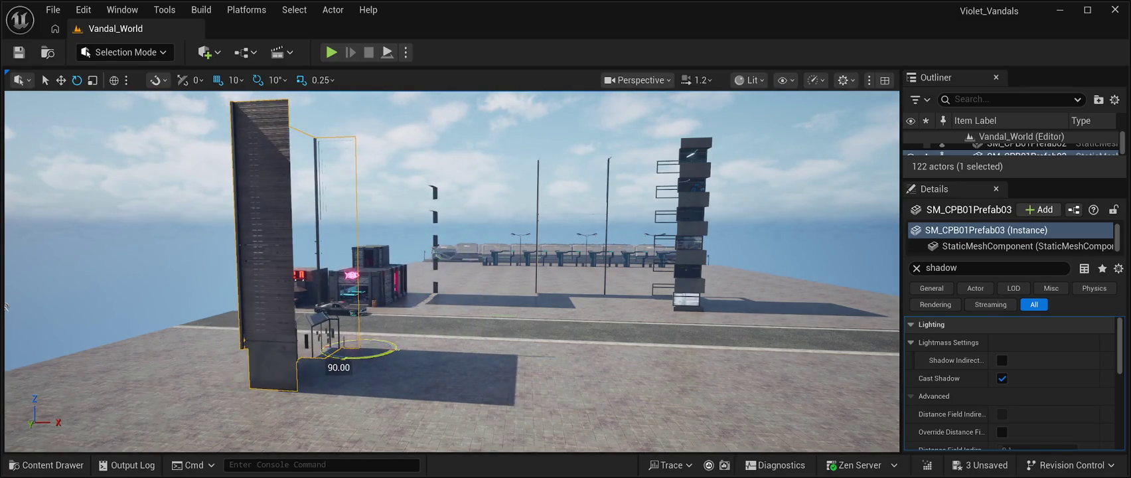
pyautogui.moveTo(451, 266)
pyautogui.mouseDown()
pyautogui.moveTo(438, 252)
pyautogui.moveTo(504, 226)
pyautogui.moveTo(438, 236)
pyautogui.moveTo(465, 233)
pyautogui.mouseUp()
pyautogui.press('a')
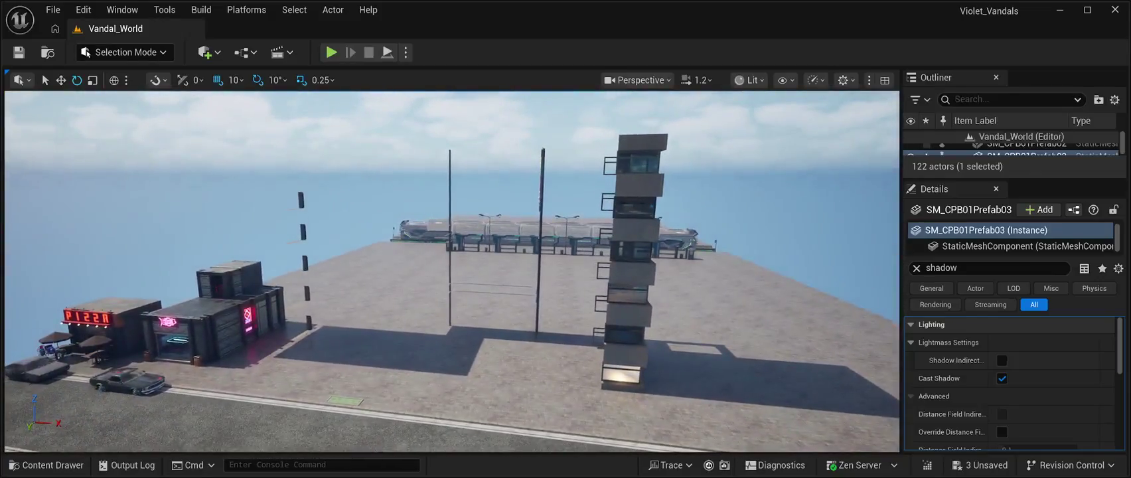
pyautogui.click(465, 306)
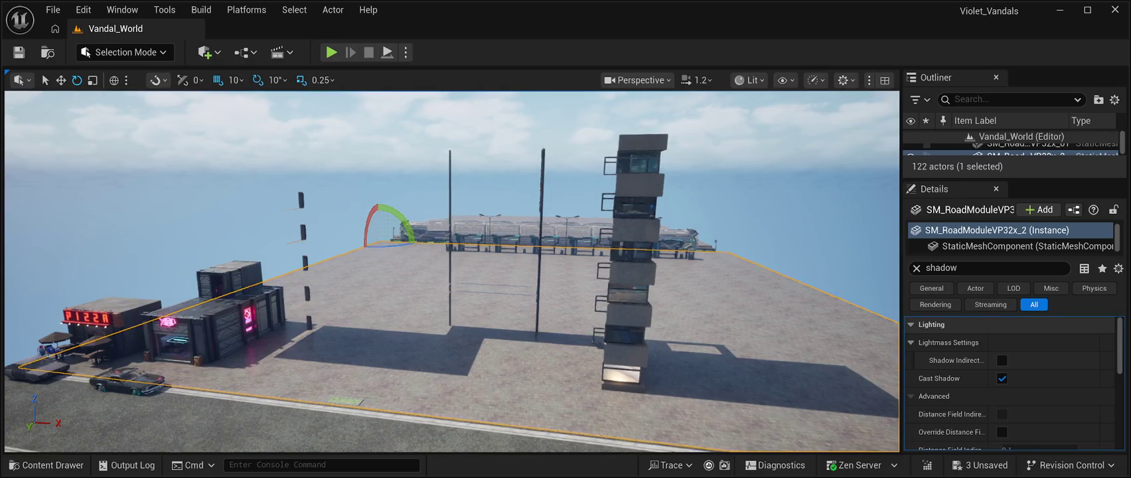
pyautogui.press('a')
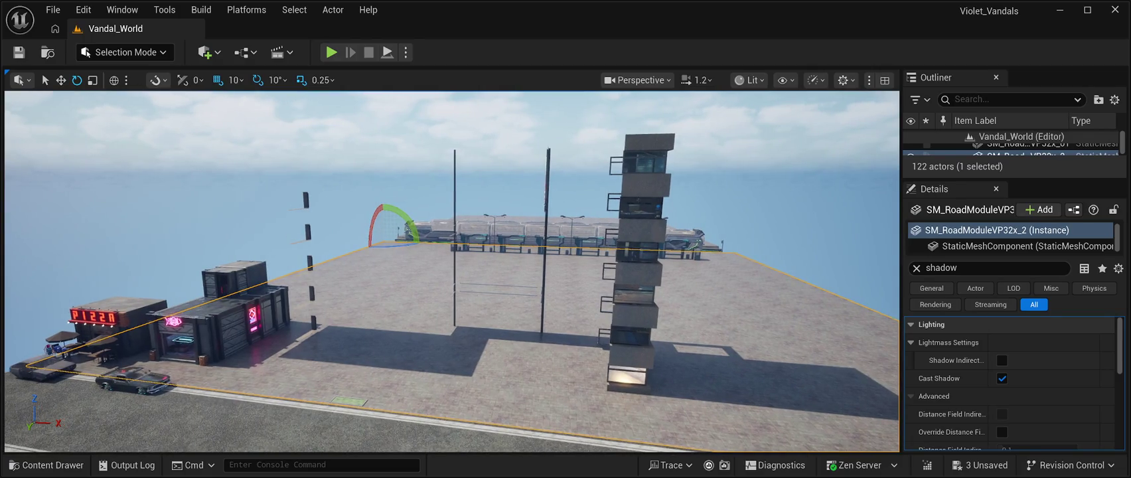
pyautogui.press('Escape')
pyautogui.press('w')
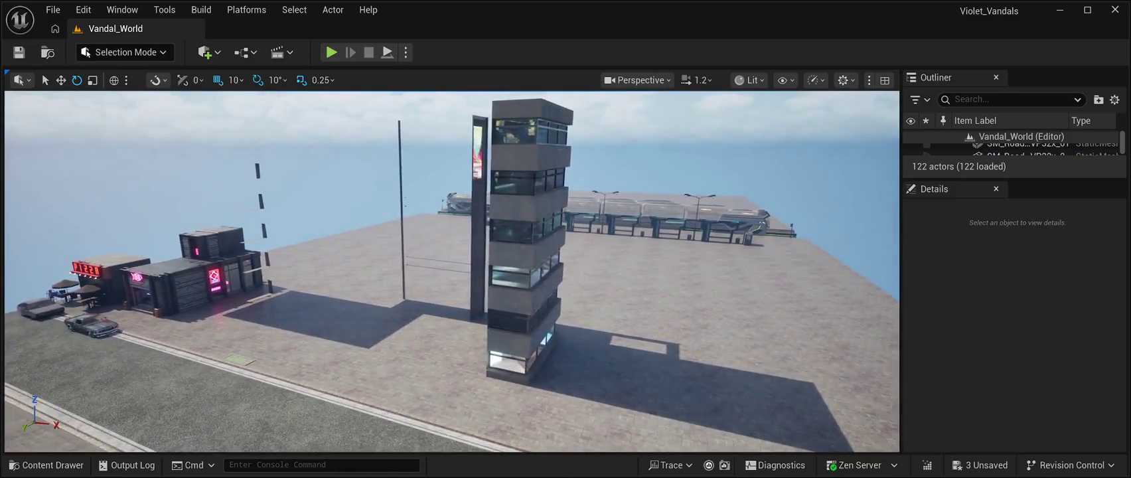
# - Shift the billboard tower sideways and turn it about its vertical axis
pyautogui.click(401, 199)
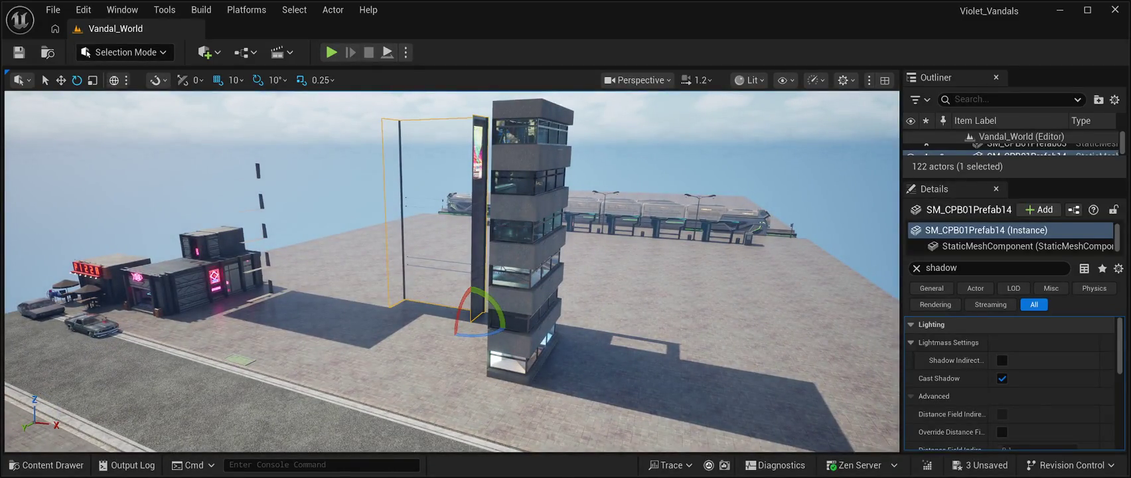
pyautogui.press('w')
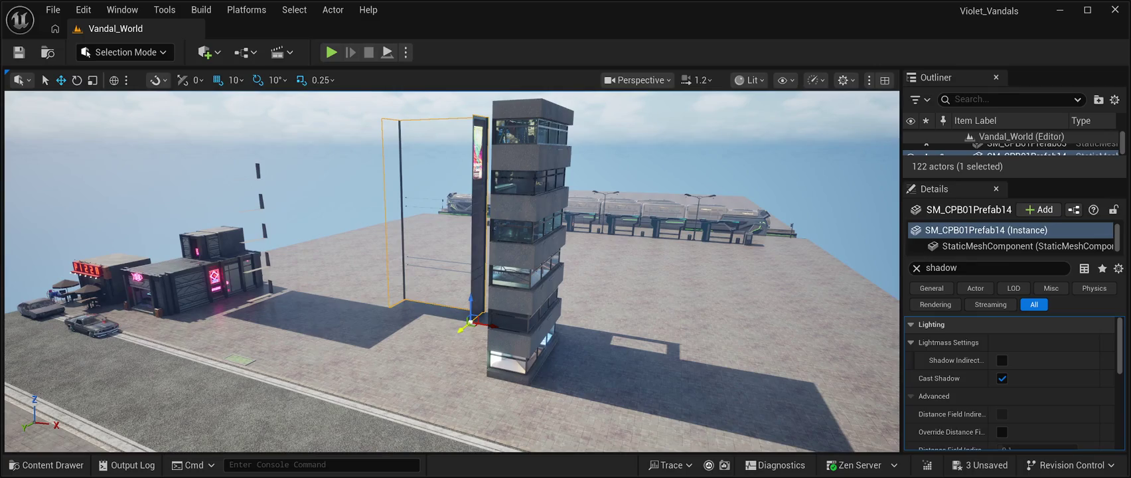
pyautogui.press('w')
pyautogui.press('f')
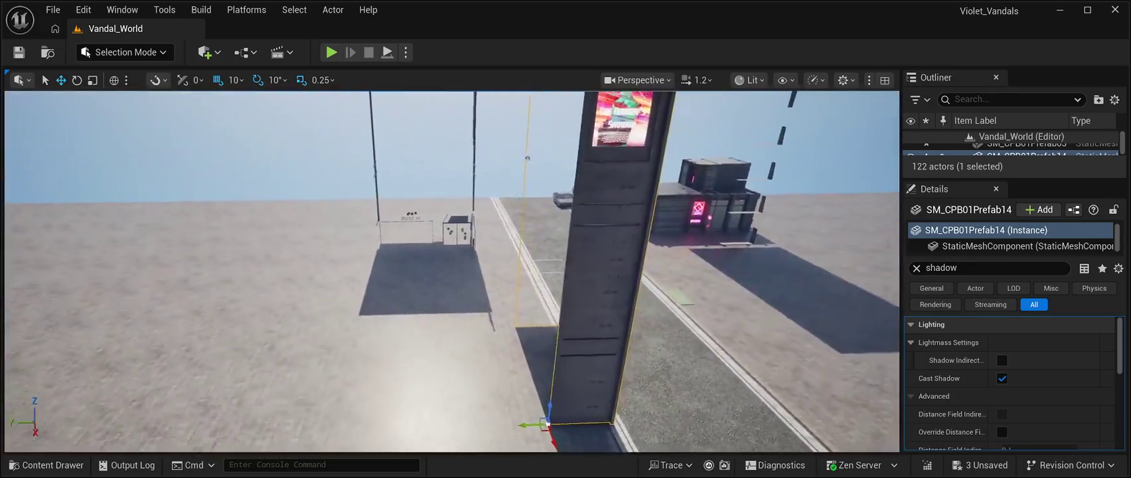
pyautogui.moveTo(479, 381); pyautogui.dragTo(406, 388)
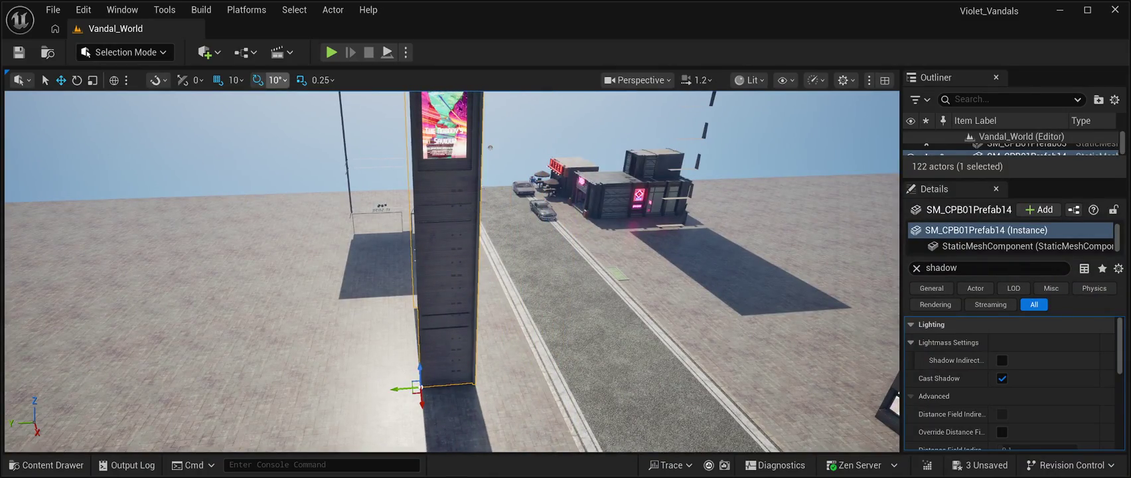
pyautogui.click(76, 79)
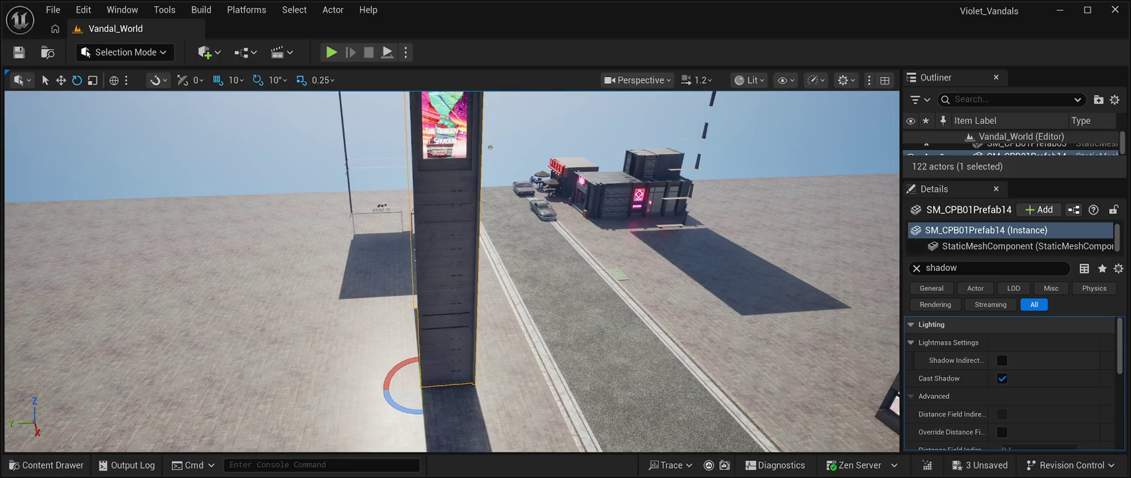
pyautogui.moveTo(401, 408)
pyautogui.mouseDown()
pyautogui.moveTo(388, 415)
pyautogui.moveTo(372, 402)
pyautogui.mouseUp()
# - Slide the billboard tower tight against the wooden building, screen facing the street
pyautogui.scroll(-6, 451, 272)
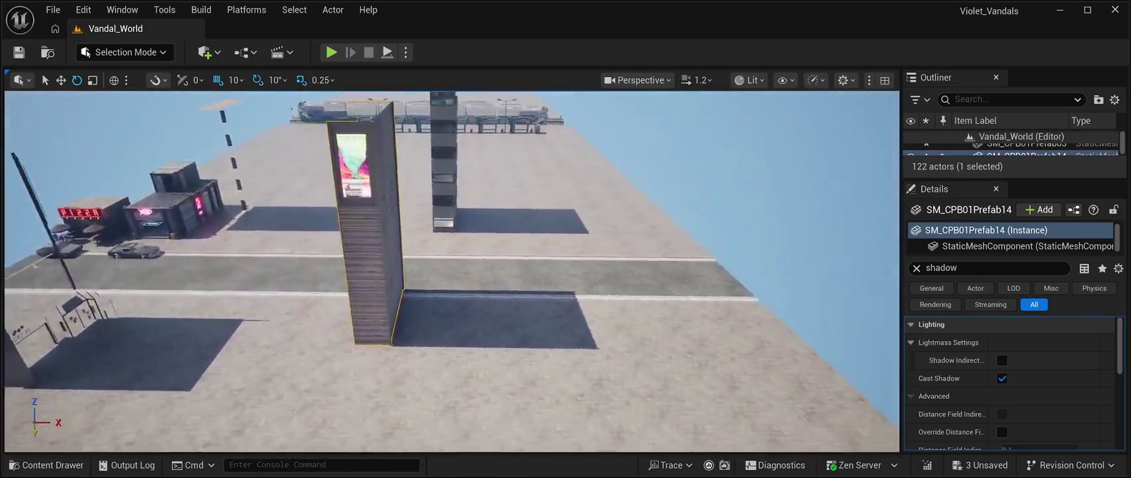
pyautogui.press('f')
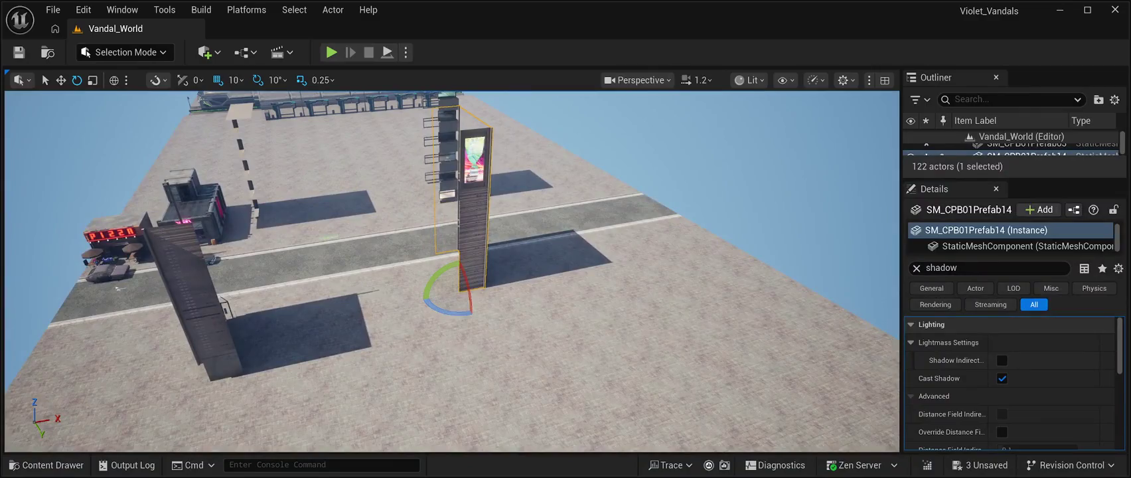
pyautogui.press('w')
pyautogui.moveTo(464, 272); pyautogui.dragTo(283, 294)
pyautogui.moveTo(256, 332); pyautogui.dragTo(249, 386)
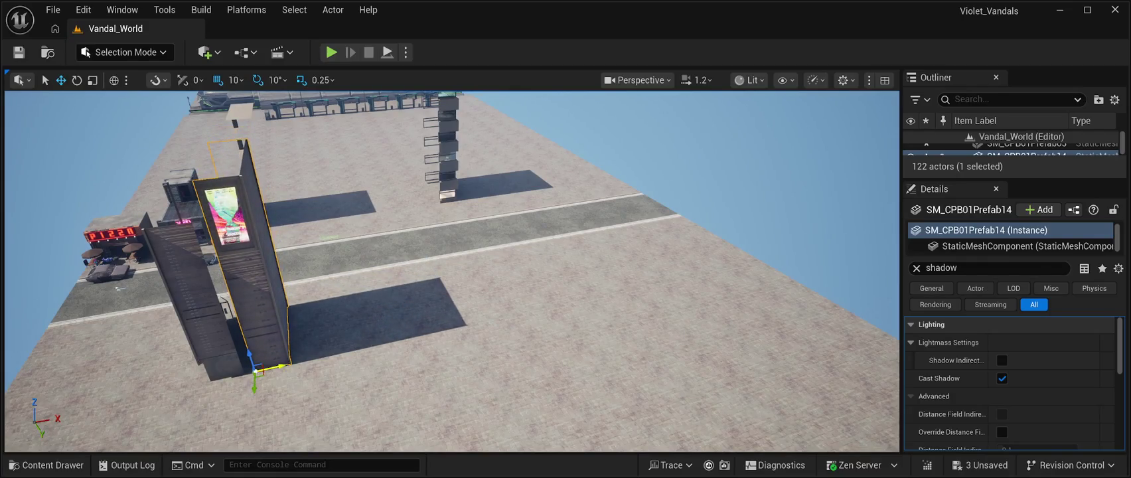
pyautogui.scroll(5, 451, 272)
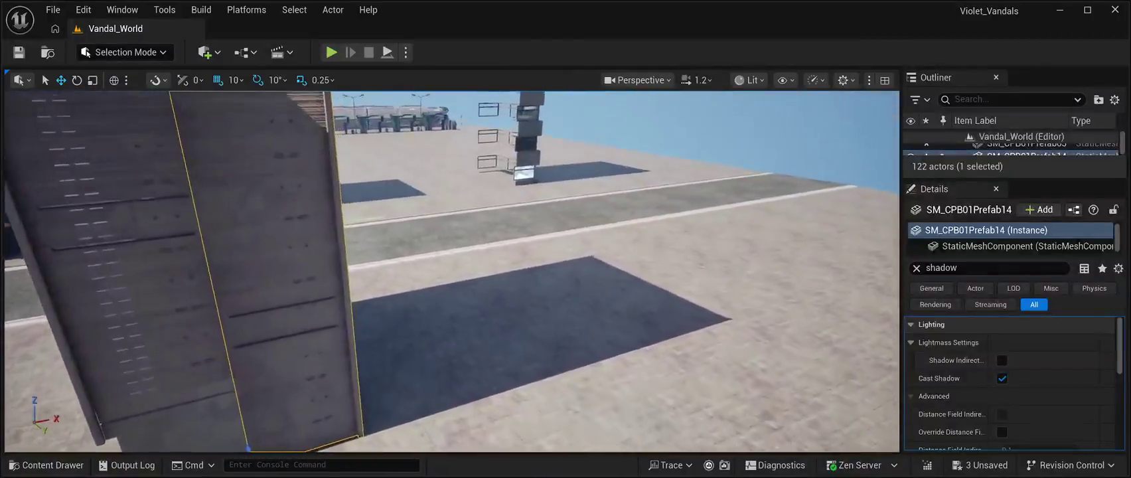
pyautogui.moveTo(451, 272)
pyautogui.mouseDown()
pyautogui.moveTo(683, 269)
pyautogui.moveTo(657, 272)
pyautogui.moveTo(664, 219)
pyautogui.moveTo(660, 279)
pyautogui.moveTo(418, 247)
pyautogui.mouseUp()
pyautogui.press('Escape')
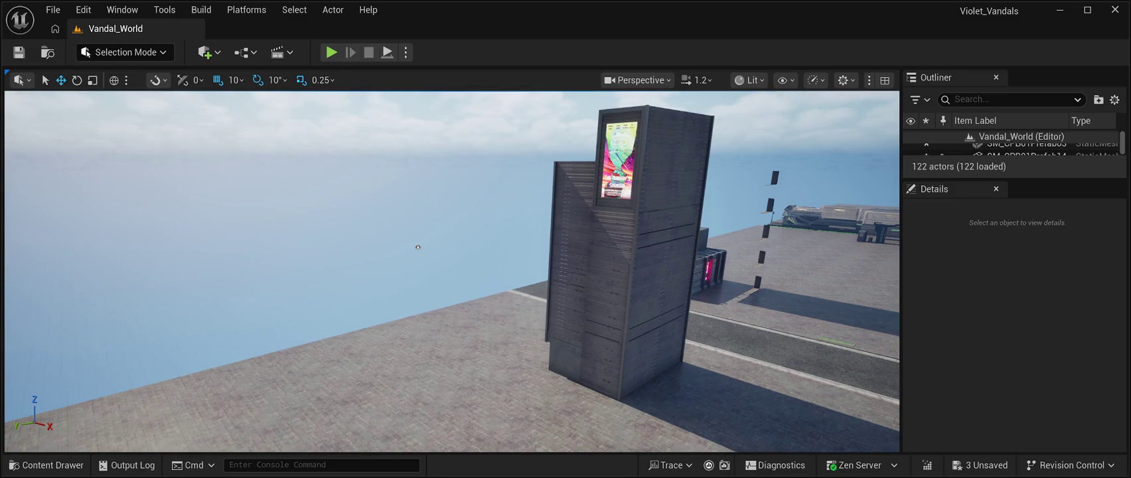
pyautogui.hotkey('ctrl', 'z')
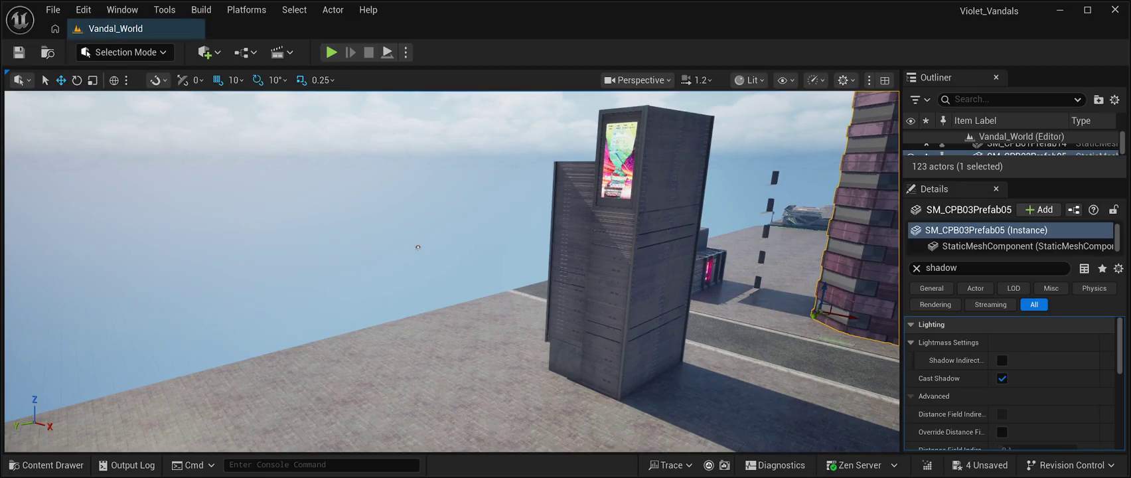
# - Frame the new pink brick block SM_CPB03Prefab05 and enable its Shadow Two Sided
pyautogui.press('f')
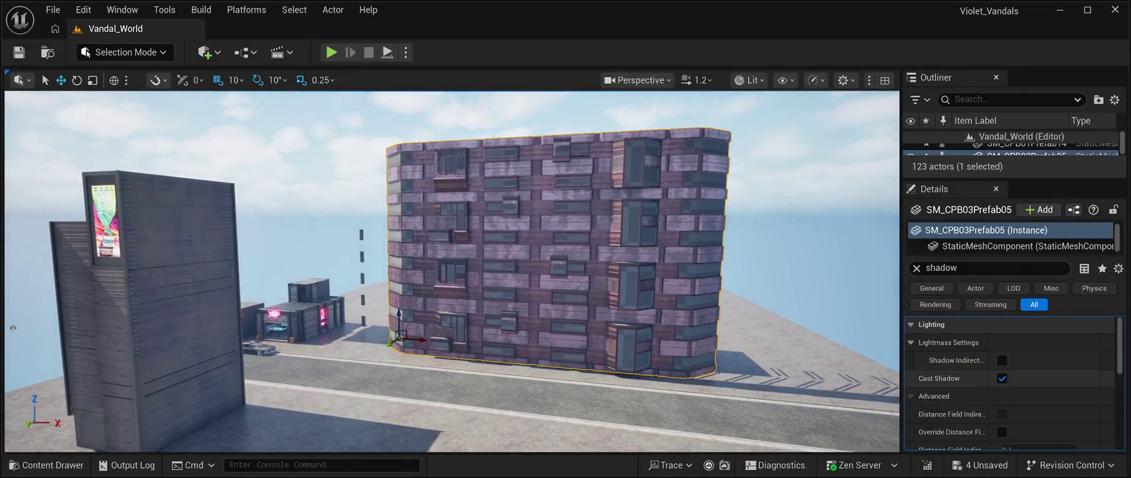
pyautogui.scroll(-2, 1009, 382)
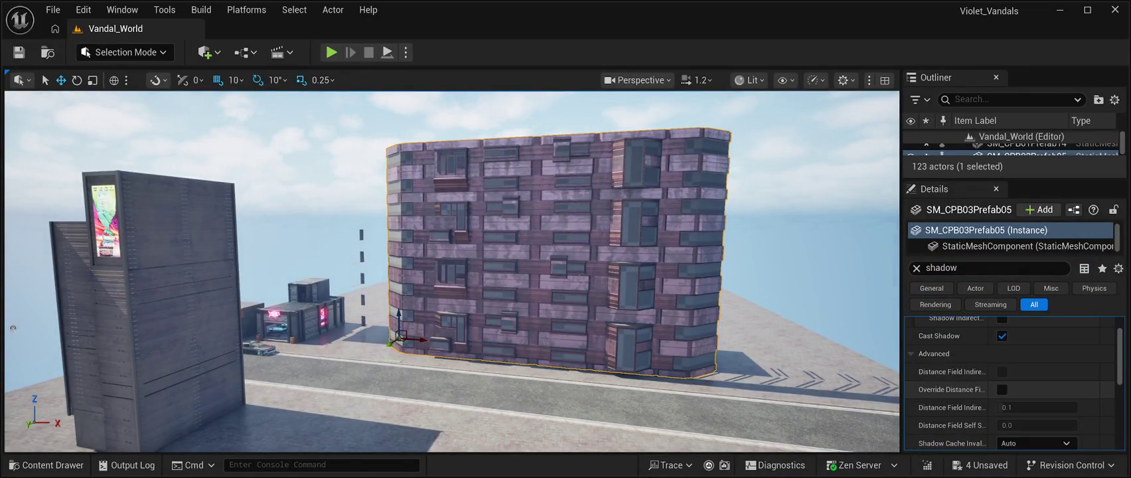
pyautogui.scroll(-5, 1008, 381)
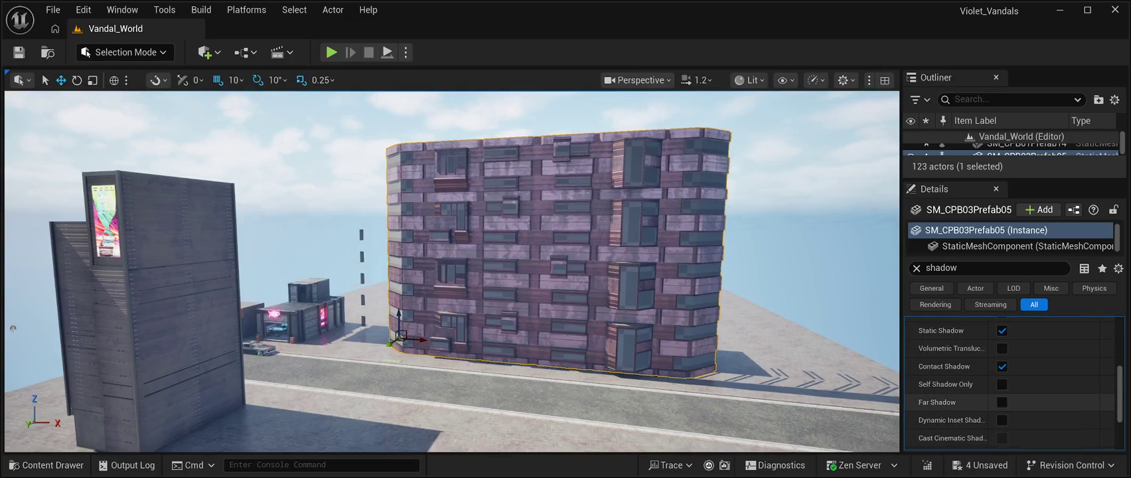
pyautogui.scroll(-3, 1009, 395)
pyautogui.scroll(-2, 1009, 392)
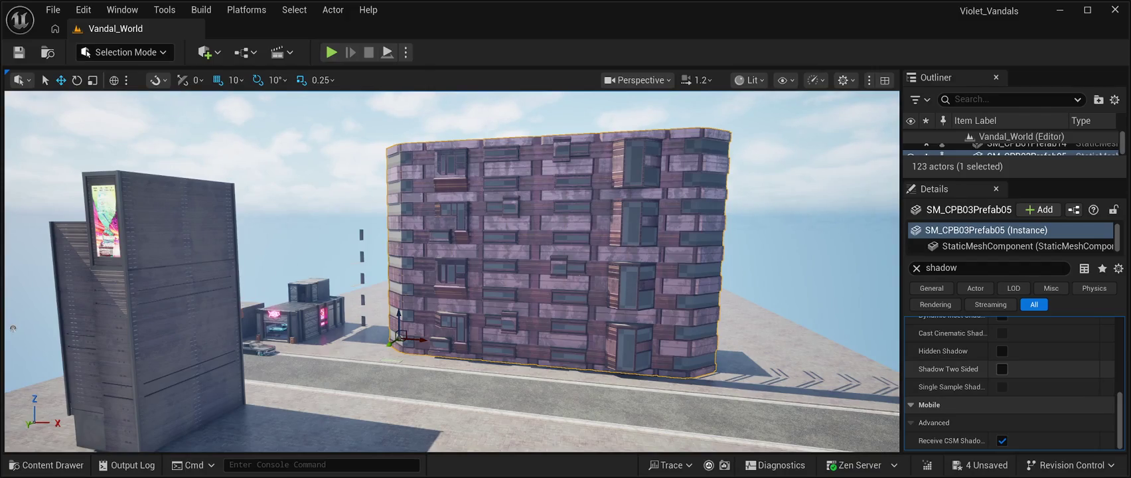
pyautogui.click(1001, 368)
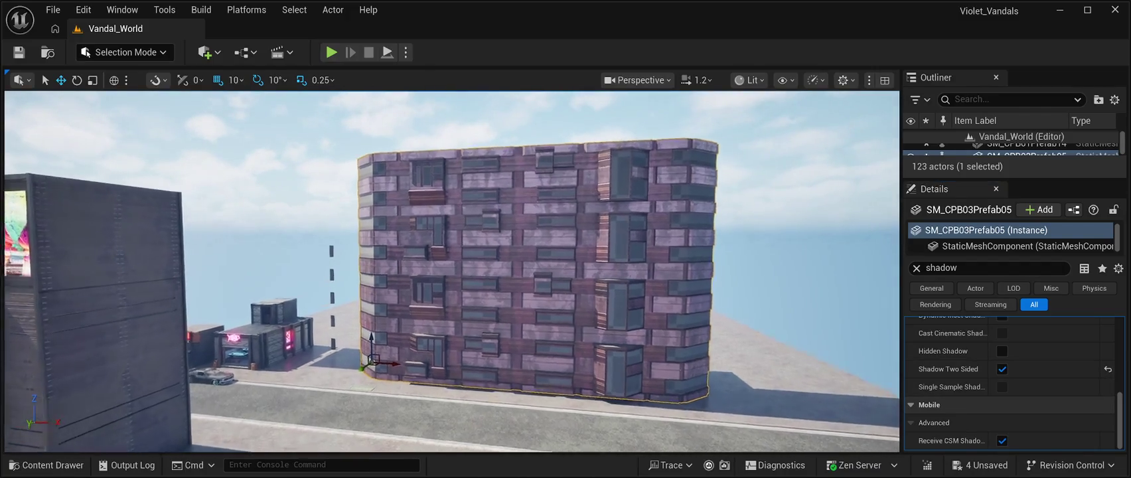
pyautogui.press('w')
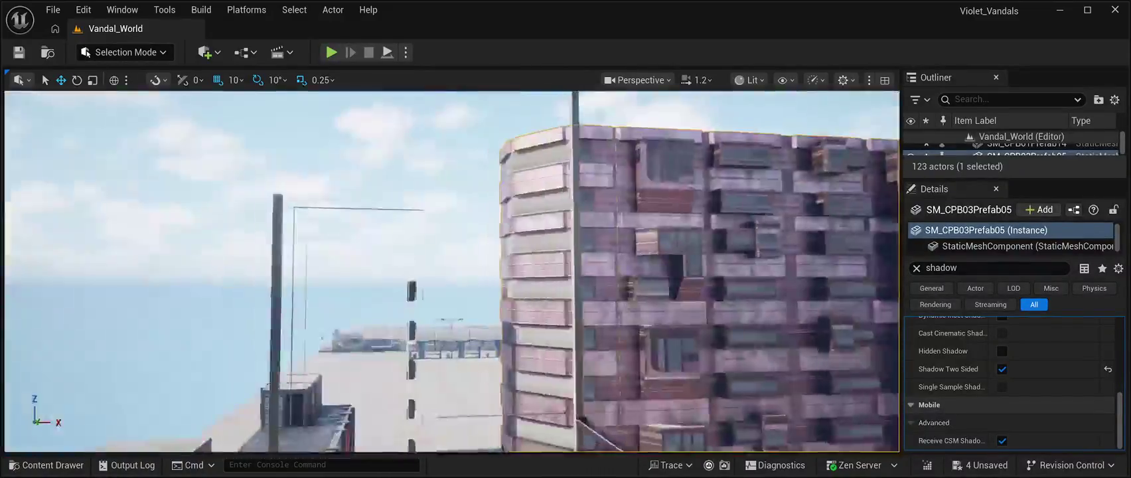
pyautogui.press('s')
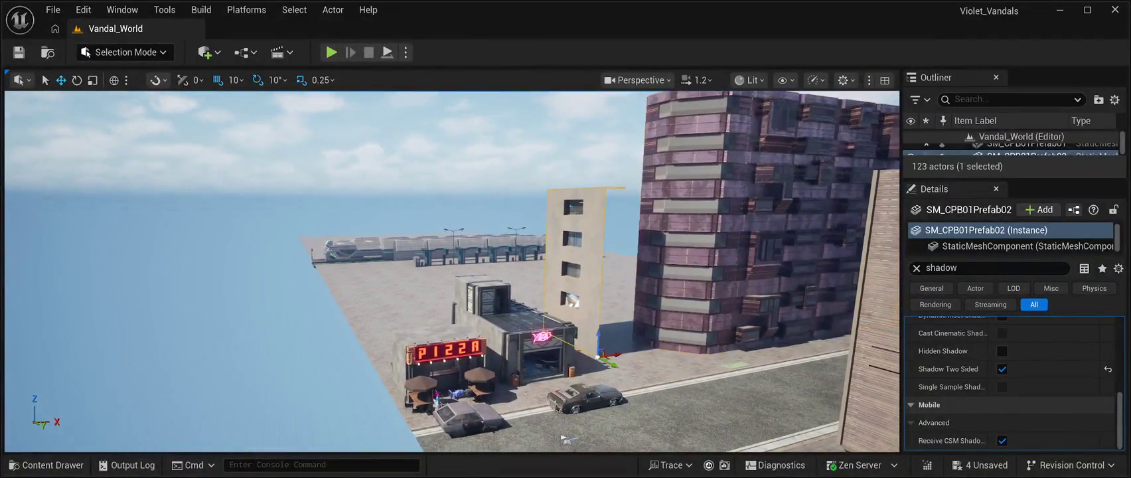
# - Drag the tan building toward the camera and fly around the purple tower
pyautogui.moveTo(612, 364); pyautogui.dragTo(850, 451)
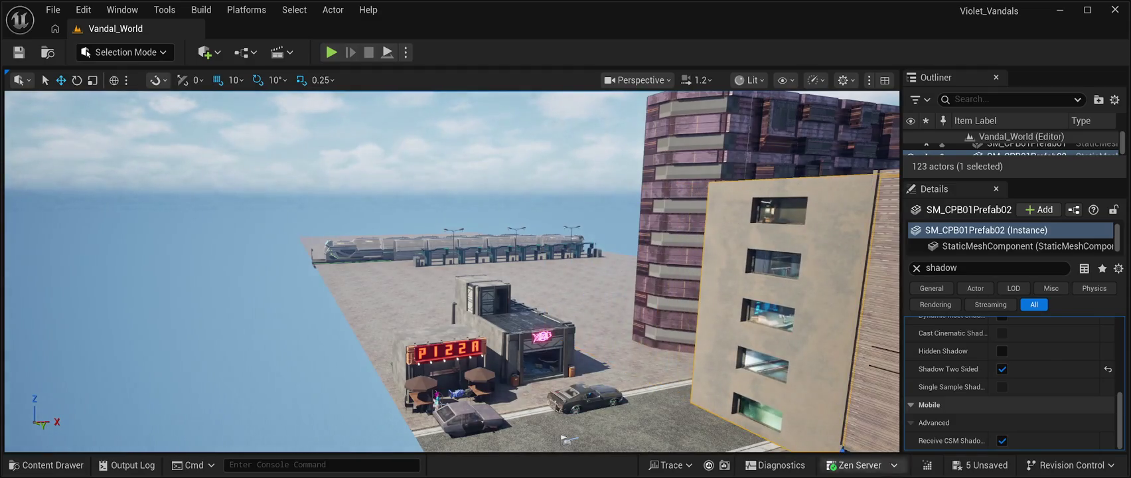
pyautogui.press('w')
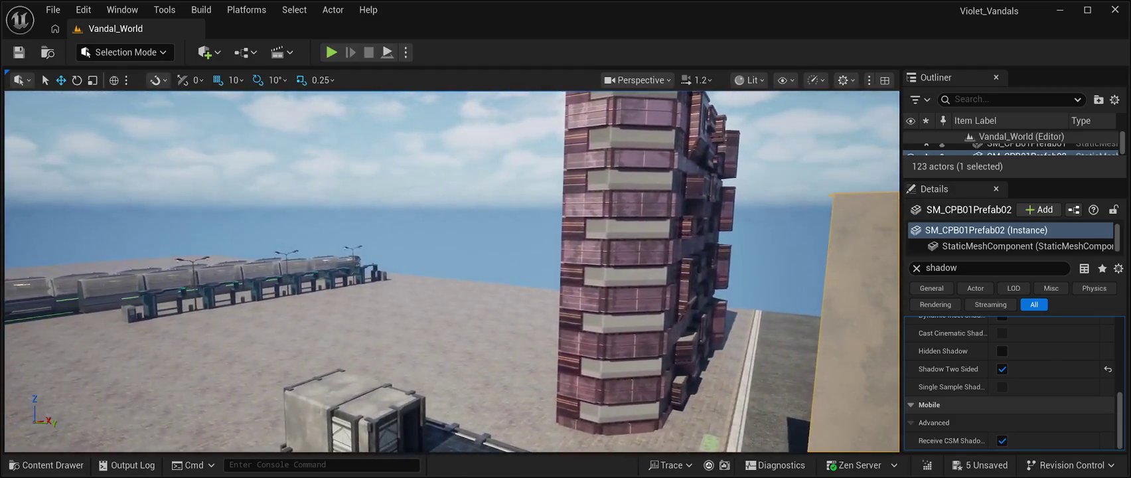
pyautogui.click(631, 279)
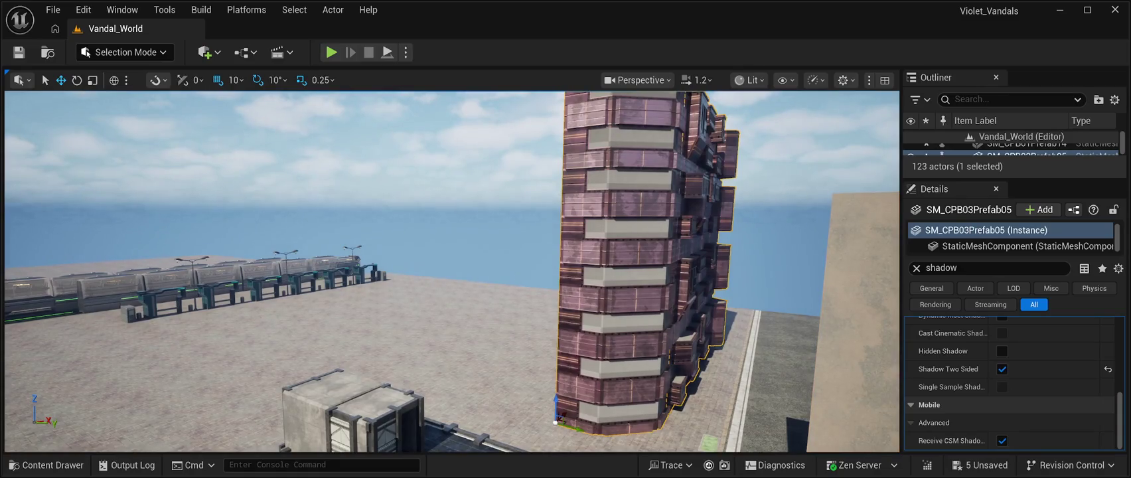
pyautogui.press('s')
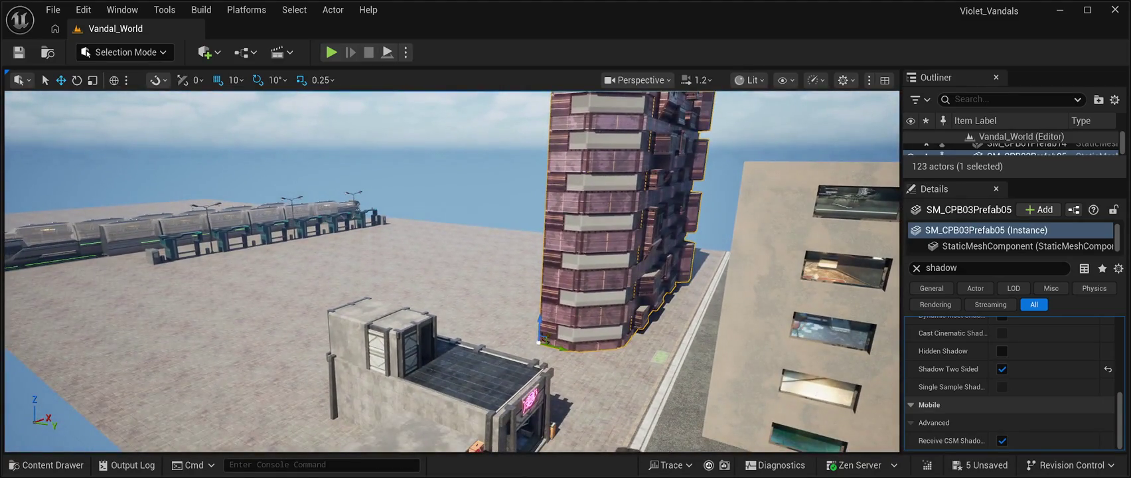
pyautogui.press('w')
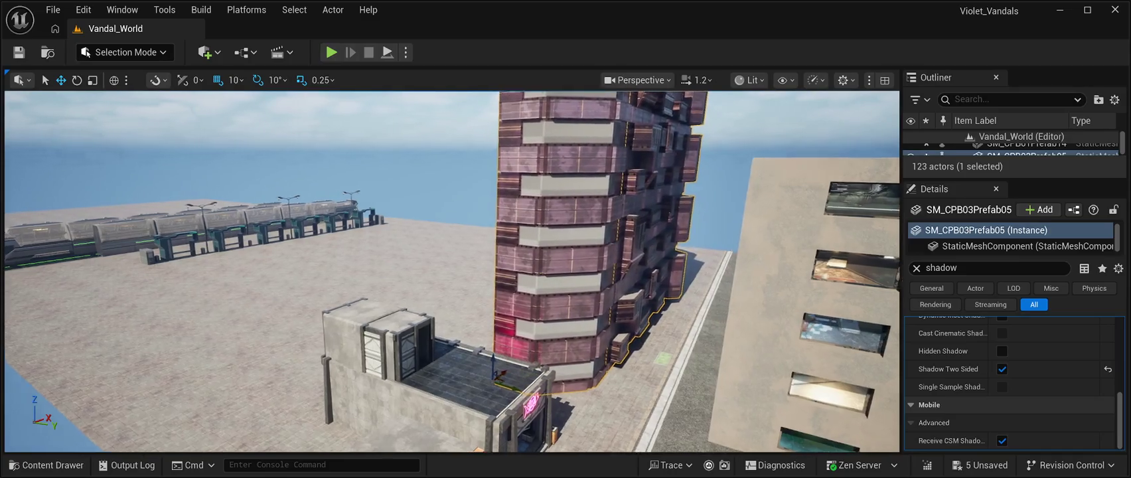
pyautogui.press('s')
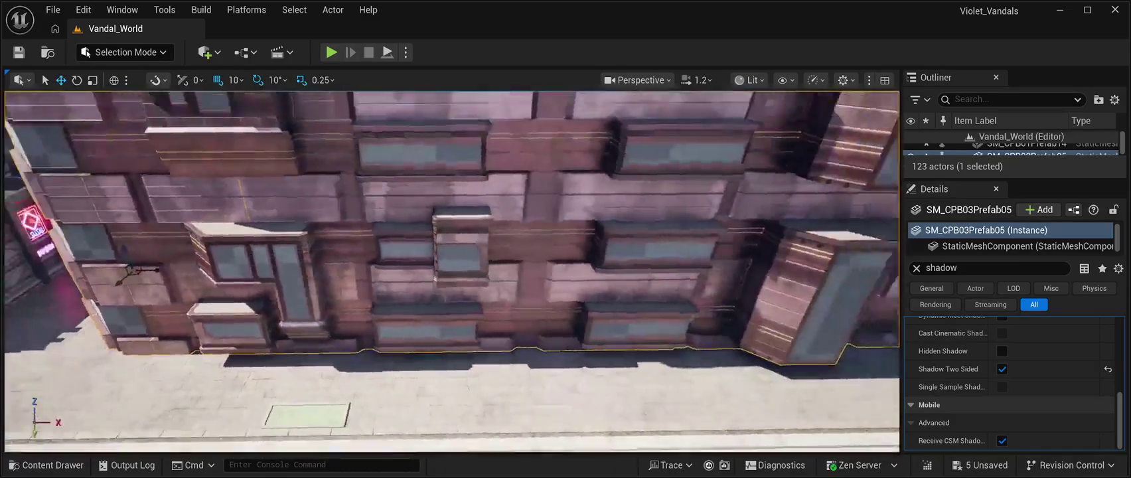
pyautogui.press('a')
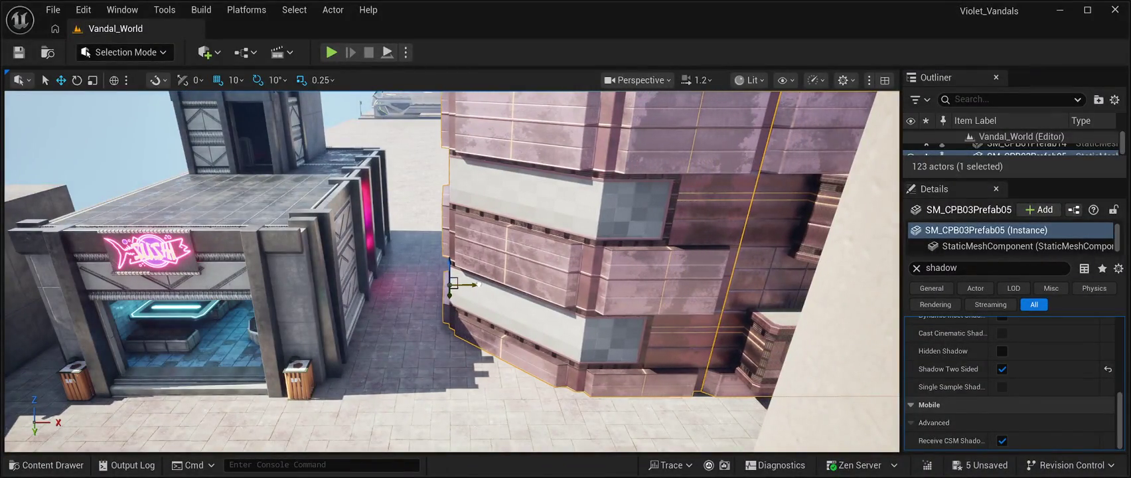
pyautogui.press('e')
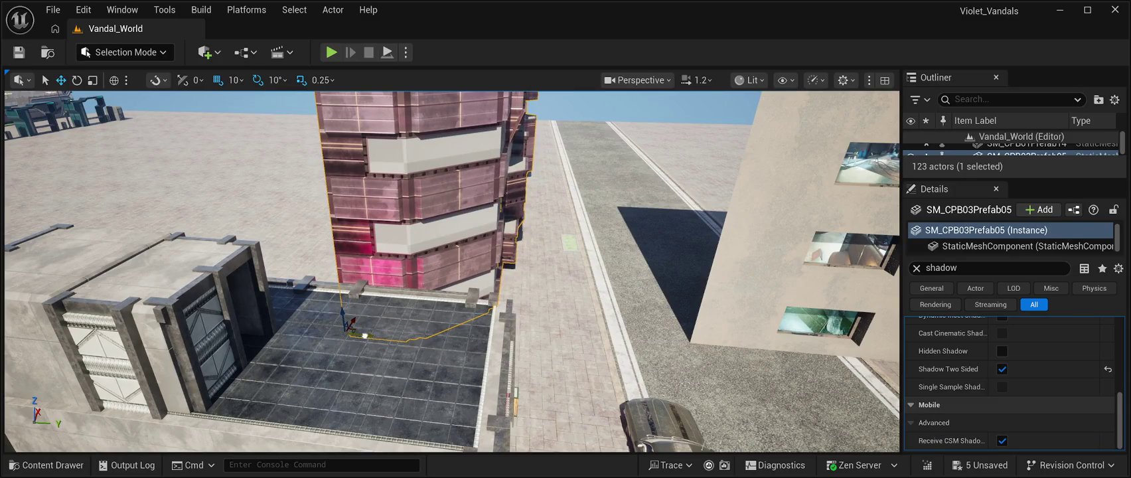
pyautogui.press('w')
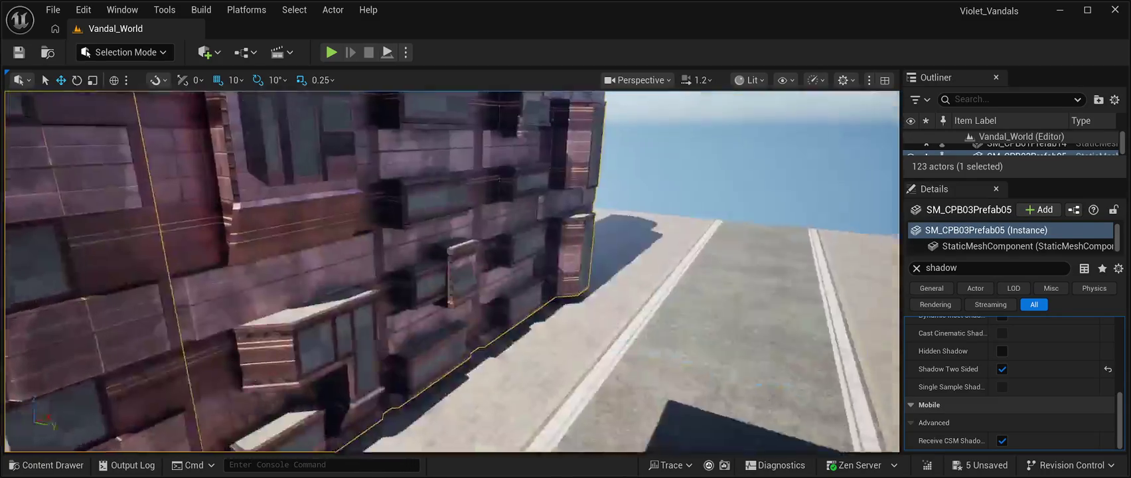
pyautogui.press('w')
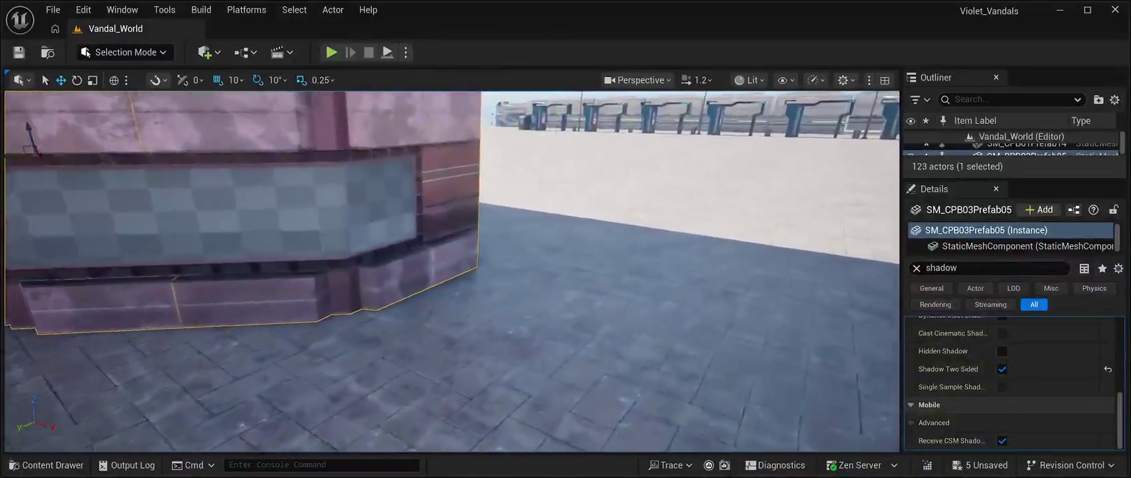
pyautogui.press('s')
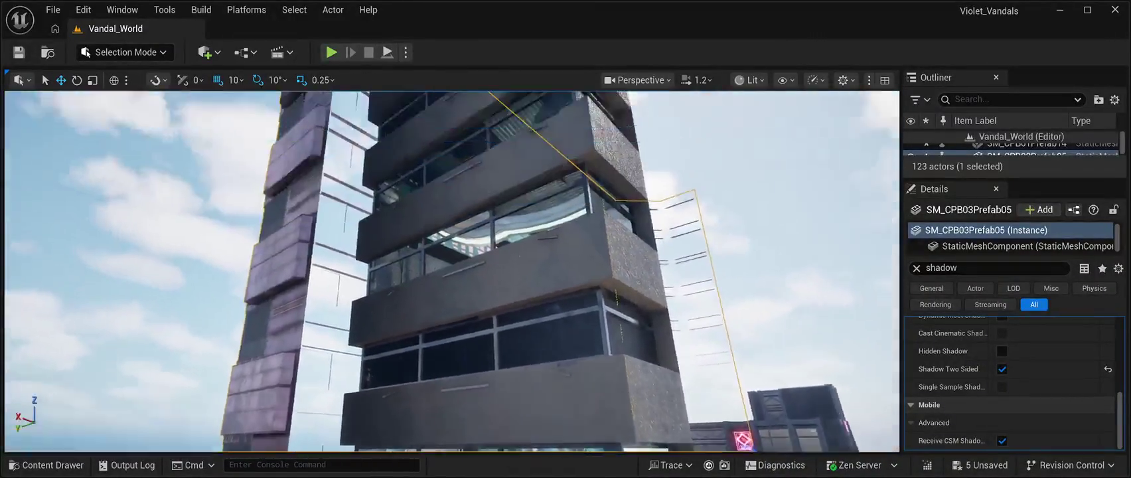
pyautogui.press('s')
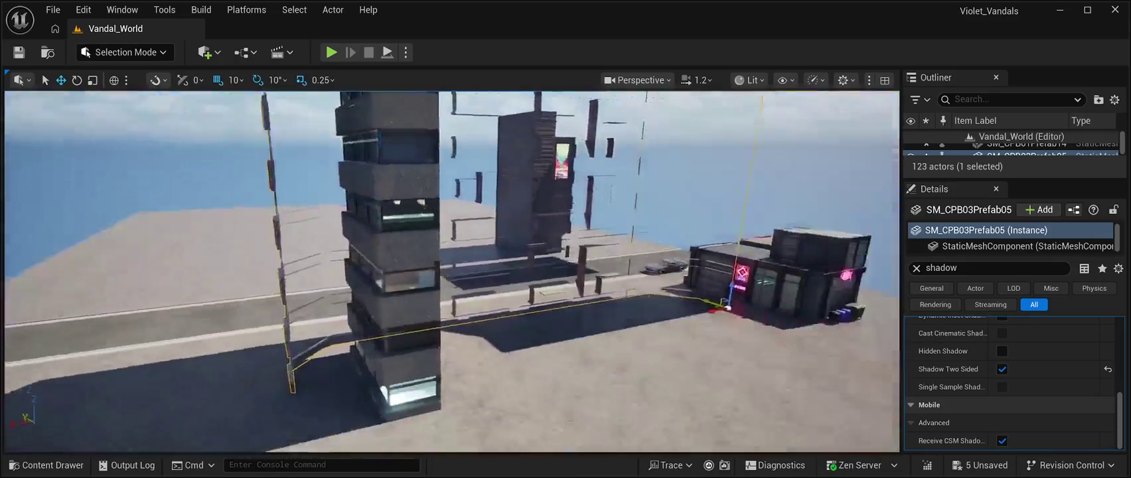
# - Move SM_CPB01Prefab01 farther back and left, then paste in SM_CPB03Prefab06
pyautogui.click(441, 239)
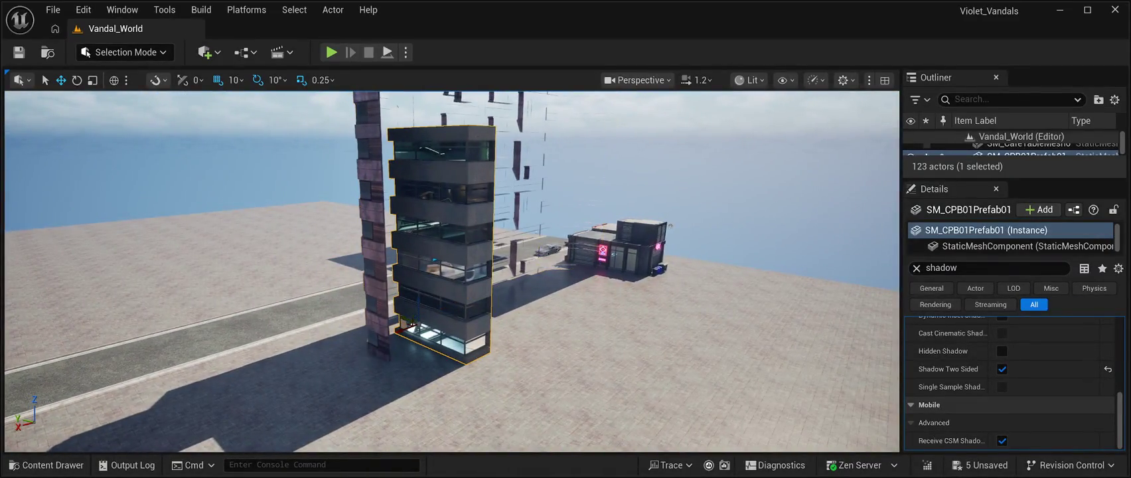
pyautogui.moveTo(407, 320); pyautogui.dragTo(230, 265)
pyautogui.press('s')
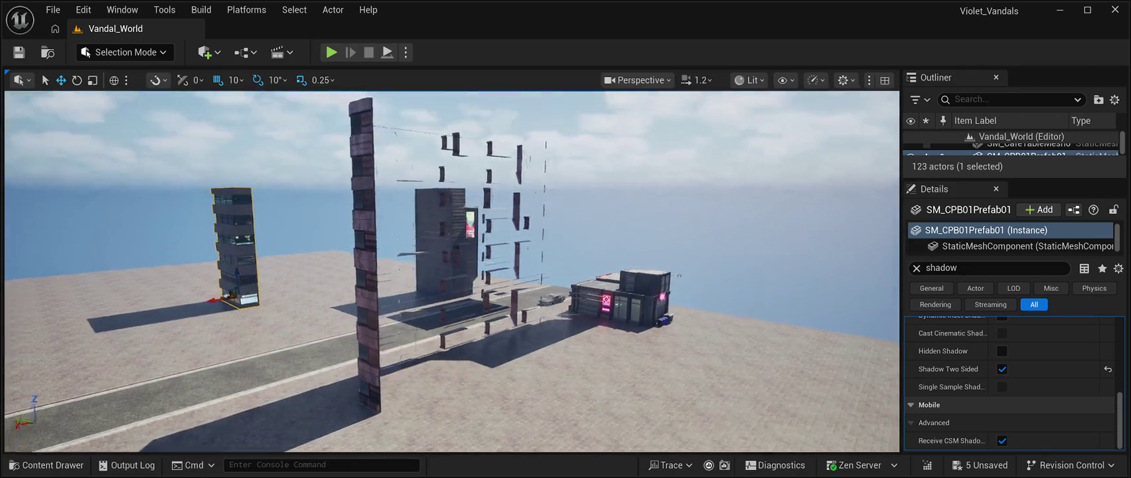
pyautogui.press('w')
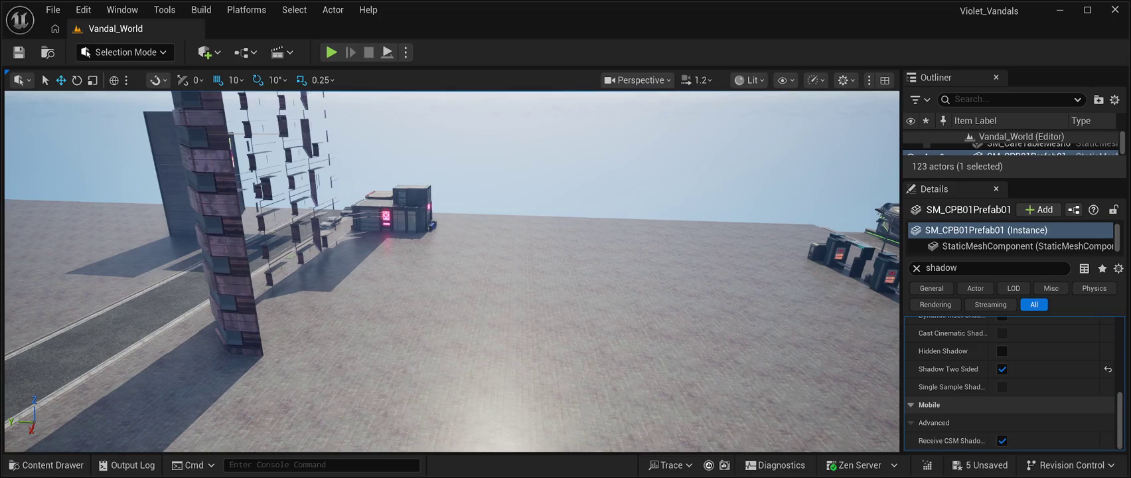
pyautogui.hotkey('ctrl', 'v')
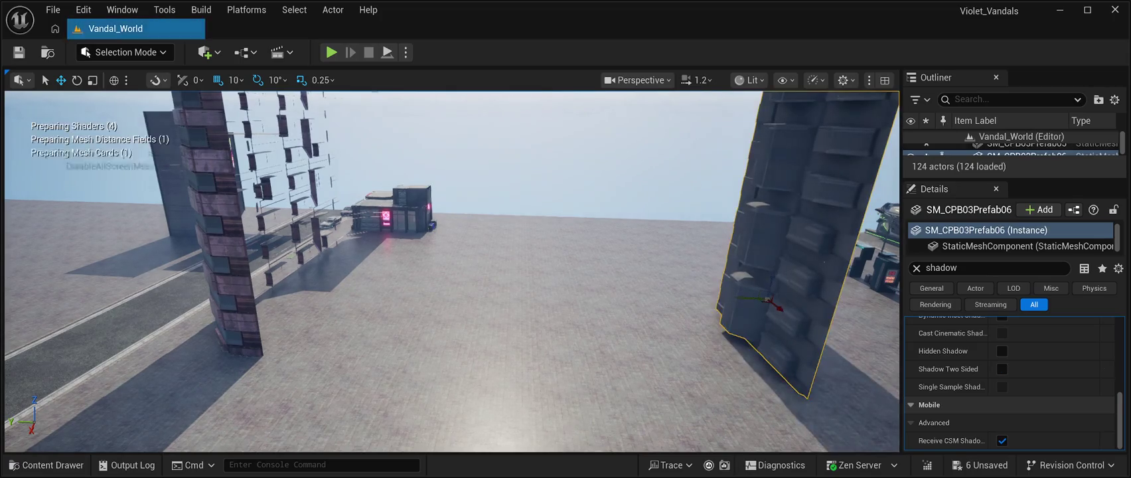
# - Place the new SM_CPB03Prefab06 facade beside the central purple tower
pyautogui.press('f')
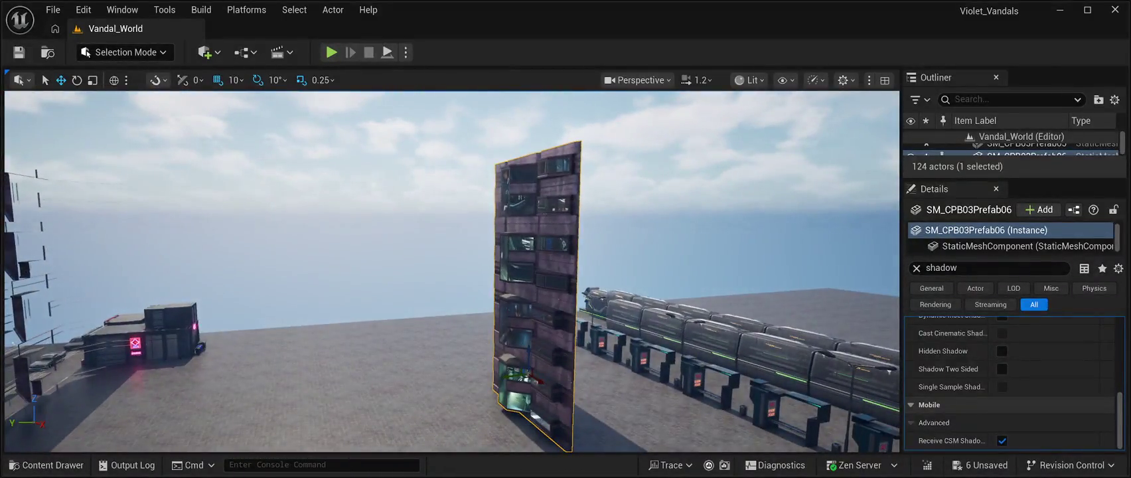
pyautogui.moveTo(452, 265)
pyautogui.mouseDown()
pyautogui.moveTo(398, 266)
pyautogui.moveTo(399, 285)
pyautogui.mouseUp()
pyautogui.moveTo(624, 288)
pyautogui.mouseDown()
pyautogui.moveTo(382, 325)
pyautogui.moveTo(428, 329)
pyautogui.moveTo(468, 351)
pyautogui.moveTo(482, 389)
pyautogui.moveTo(458, 368)
pyautogui.moveTo(428, 369)
pyautogui.mouseUp()
pyautogui.moveTo(452, 266); pyautogui.dragTo(425, 213)
pyautogui.press('Left')
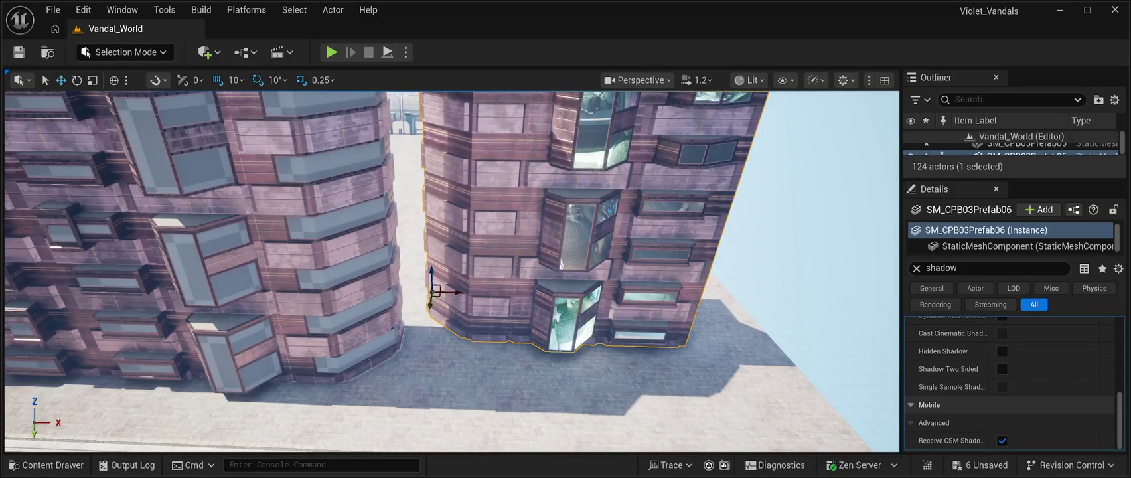
# - Rotate the facade to -80° about Z, then try Shadow Two Sided and undo it
pyautogui.press('e')
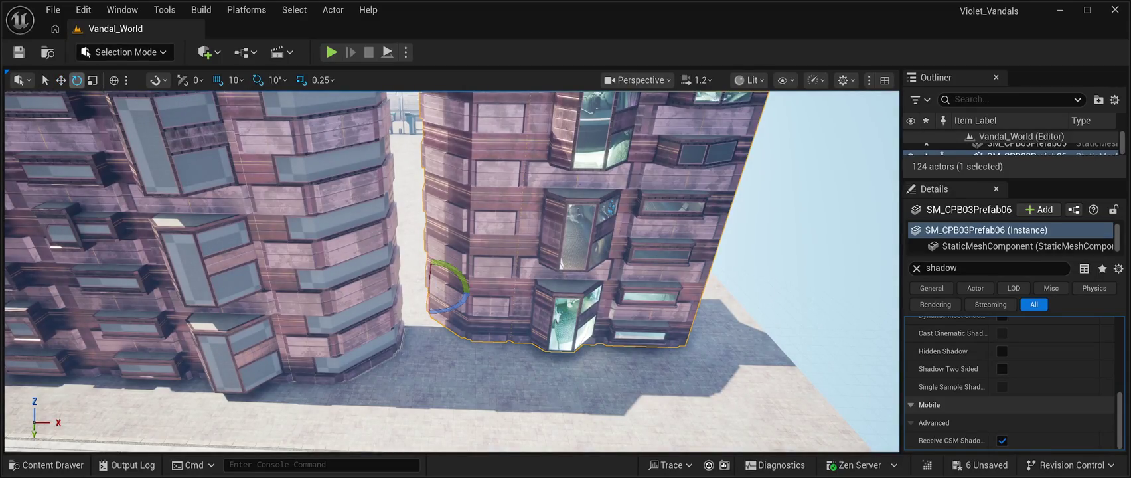
pyautogui.moveTo(451, 302); pyautogui.dragTo(362, 306)
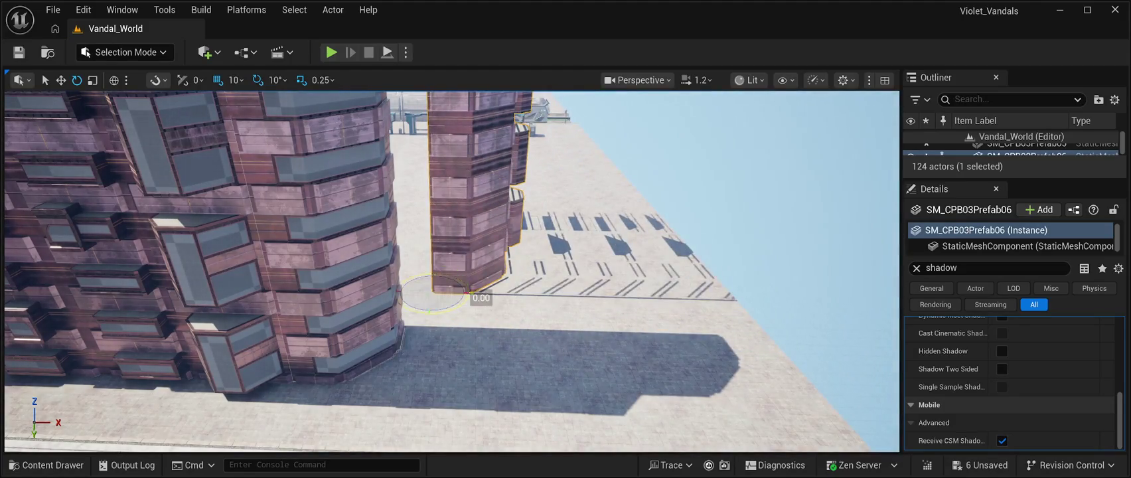
pyautogui.scroll(5, 451, 272)
pyautogui.press('f')
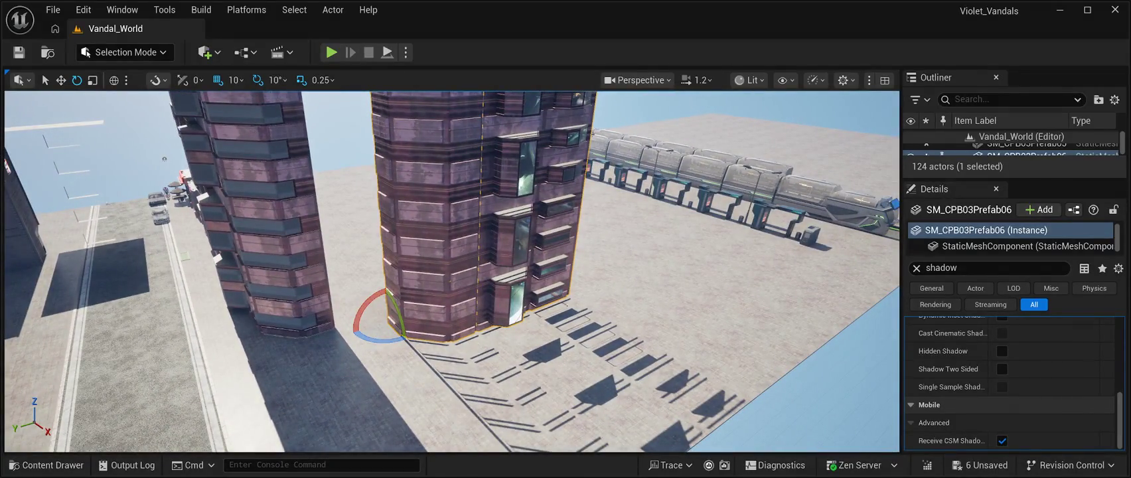
pyautogui.click(1002, 368)
pyautogui.hotkey('ctrl', 'z')
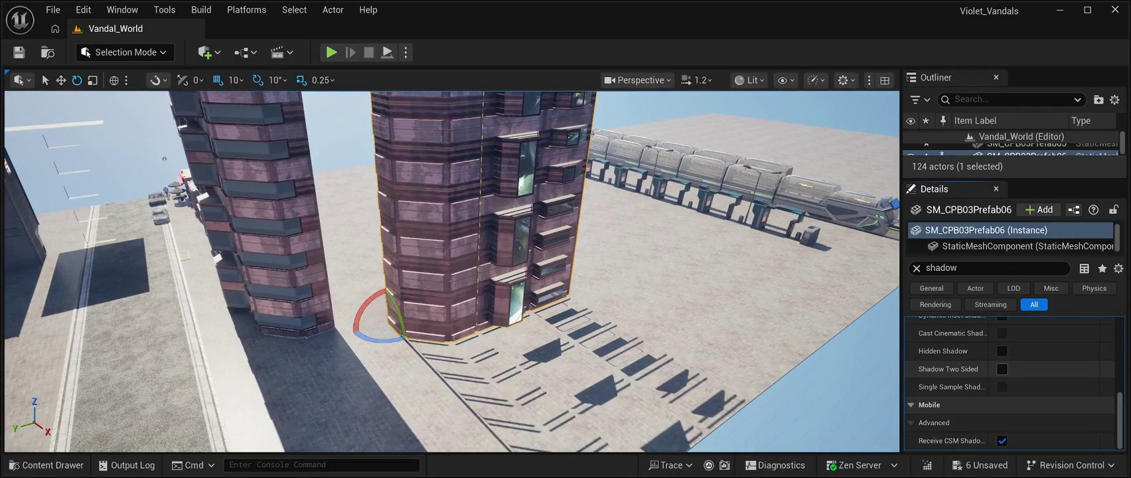
# - Re-enable Shadow Two Sided on SM_CPB03Prefab06 and compare it with SM_CPB03Prefab05
pyautogui.click(1001, 368)
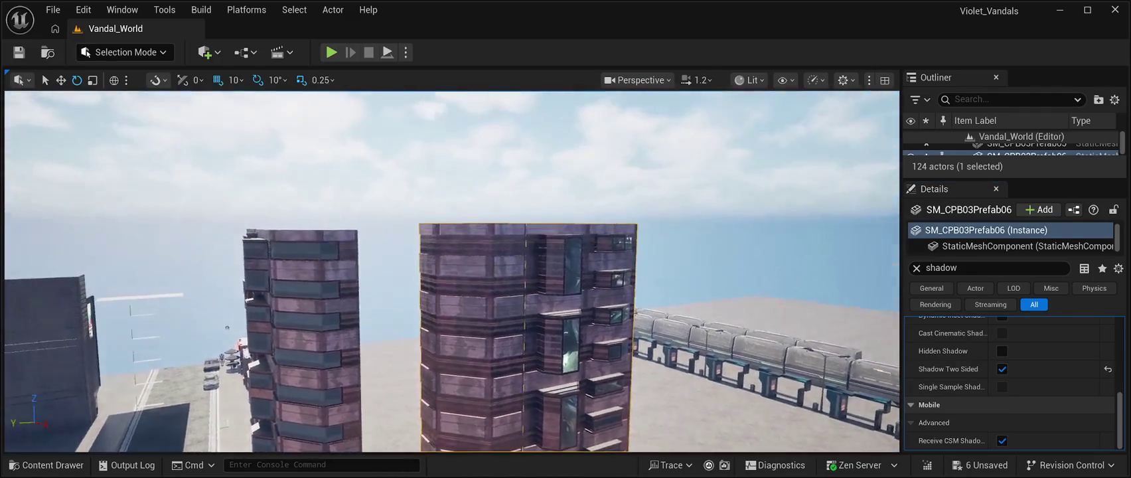
pyautogui.press('w')
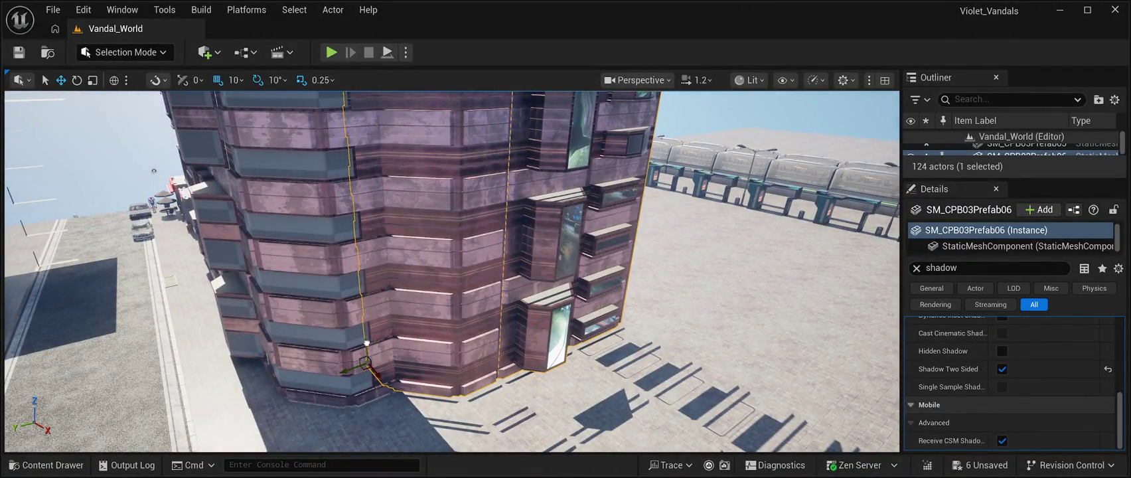
pyautogui.click(367, 343)
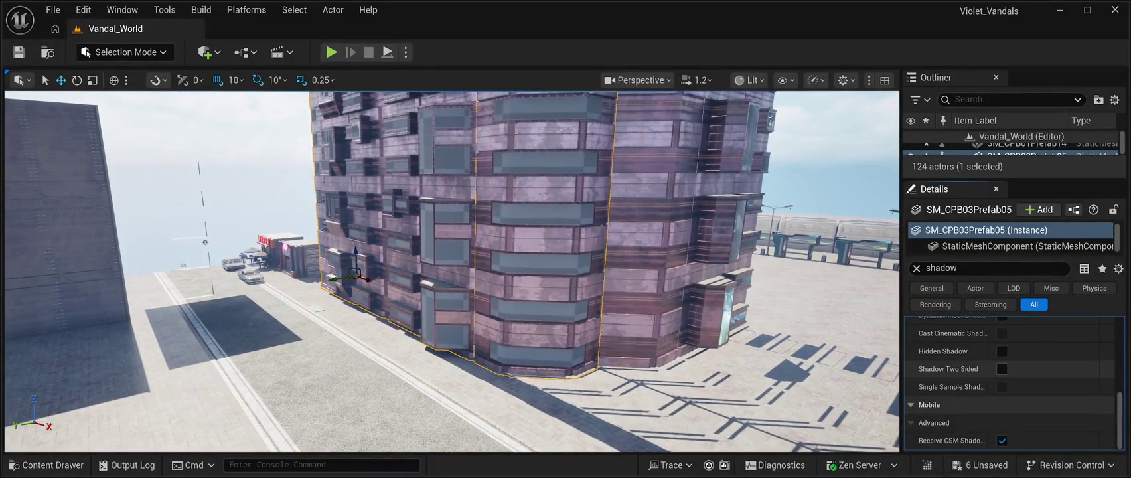
pyautogui.click(624, 279)
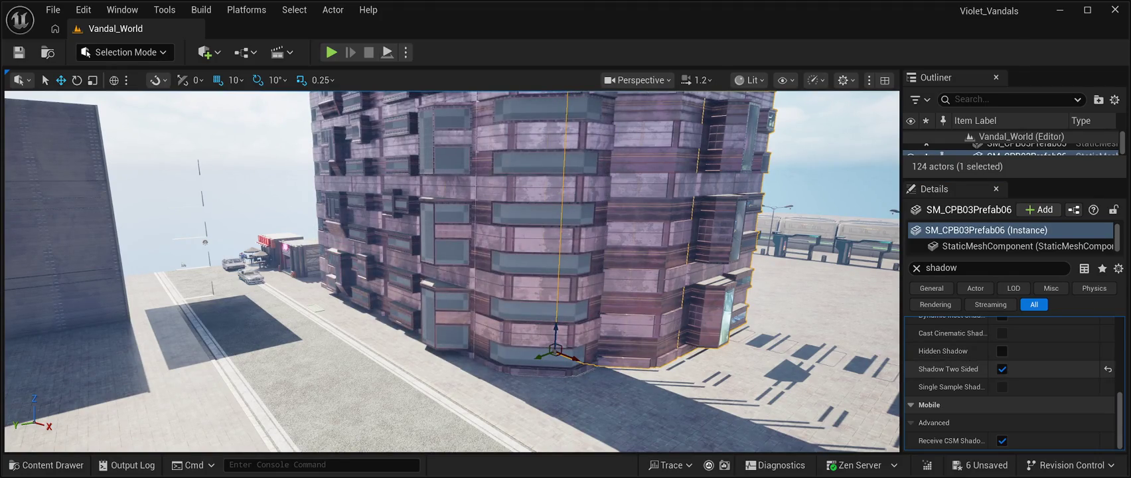
# - Try the indirect shadowing and dynamic shadow options on SM_CPB03Prefab06, reverting both
pyautogui.scroll(2, 962, 375)
pyautogui.scroll(5, 963, 375)
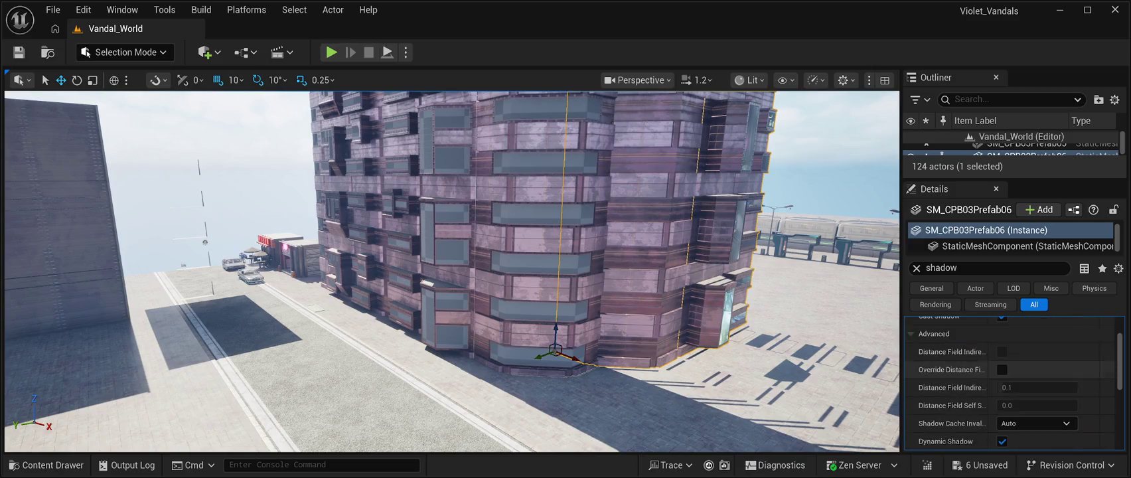
pyautogui.click(1002, 360)
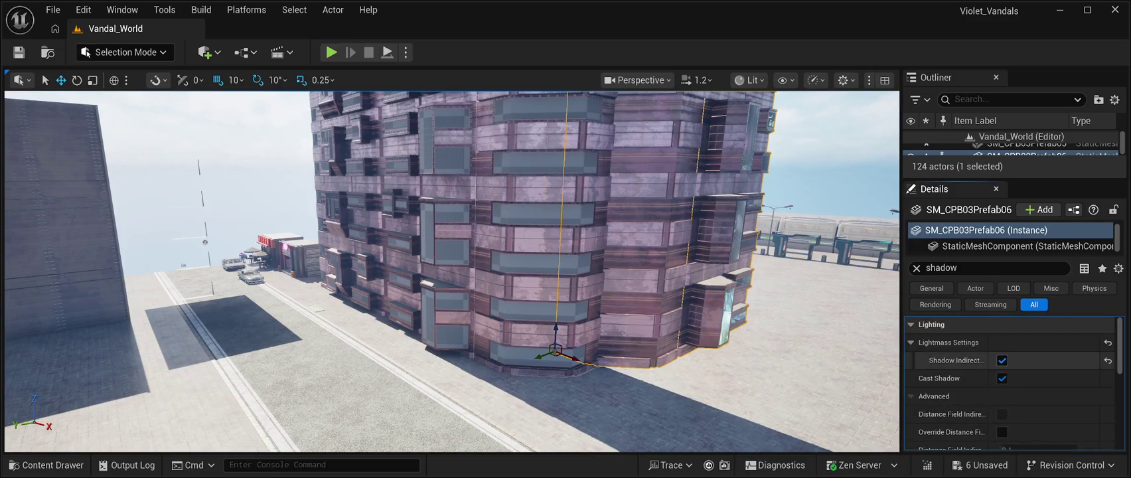
pyautogui.click(1002, 360)
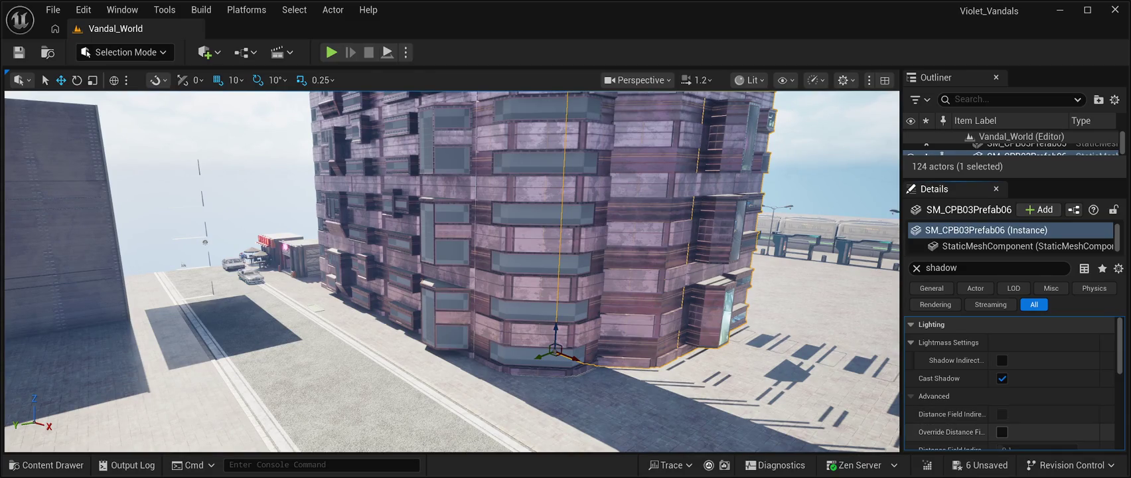
pyautogui.scroll(-5, 956, 411)
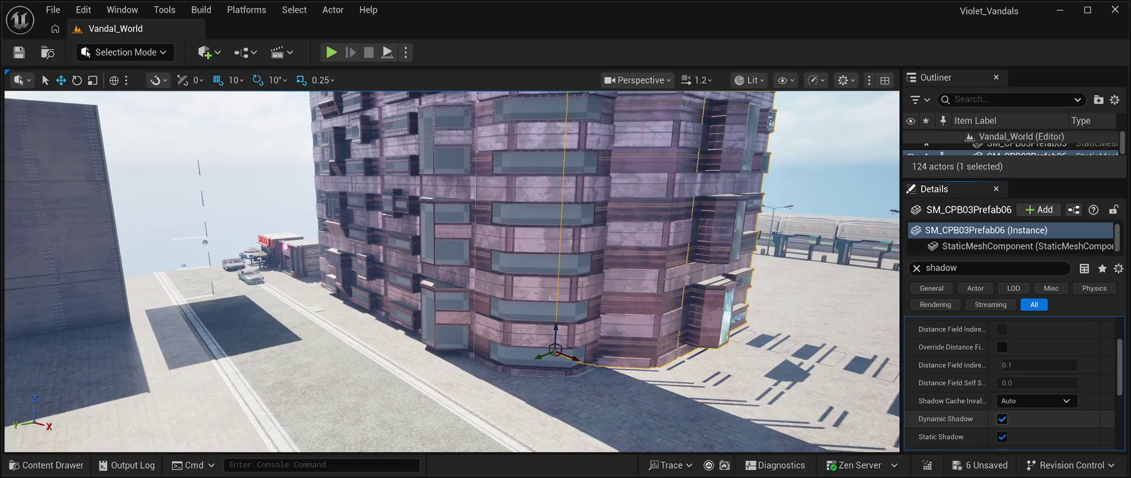
pyautogui.click(1002, 398)
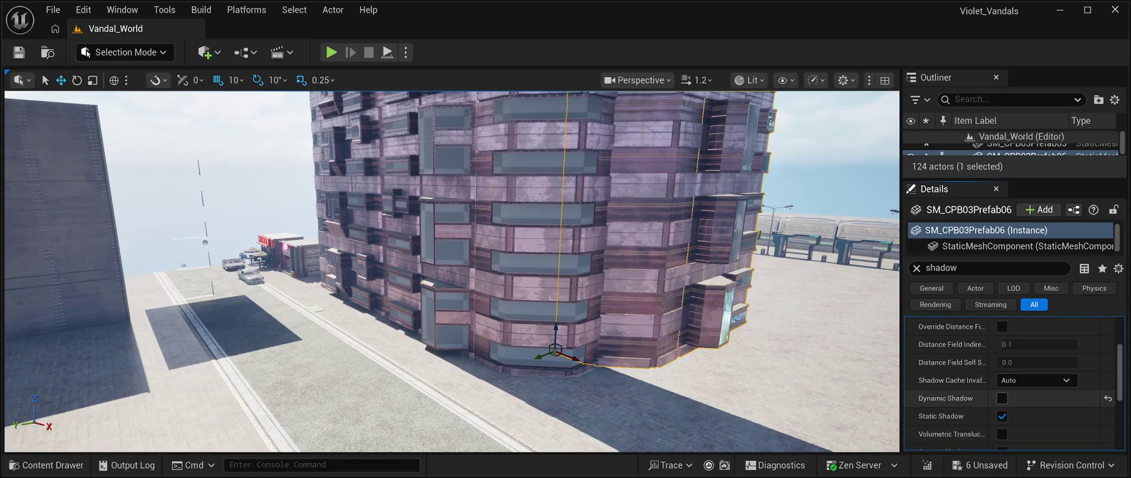
pyautogui.hotkey('ctrl', 'z')
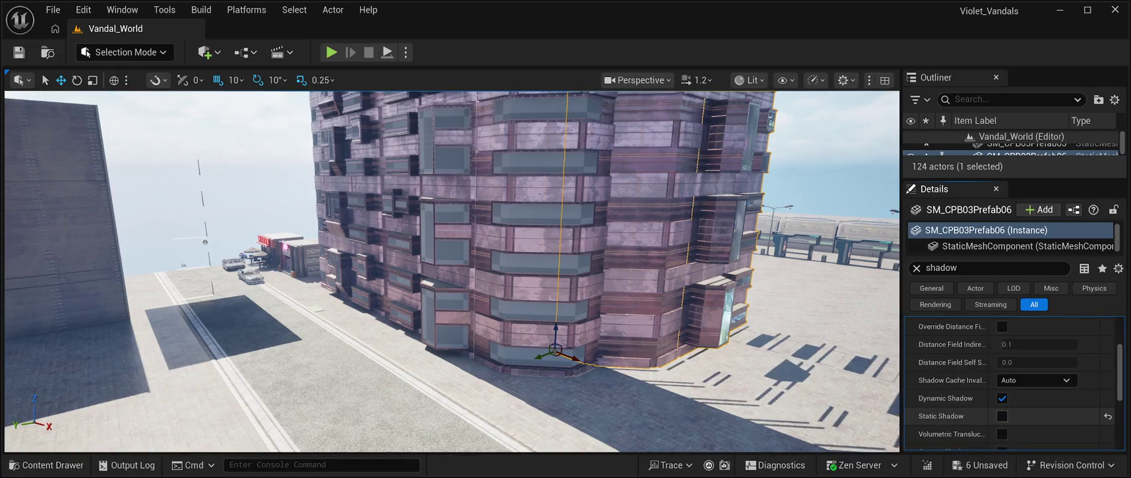
# - Scroll through the shadow properties and fly the camera closer to SM_CPB03Prefab06
pyautogui.scroll(-3, 1009, 385)
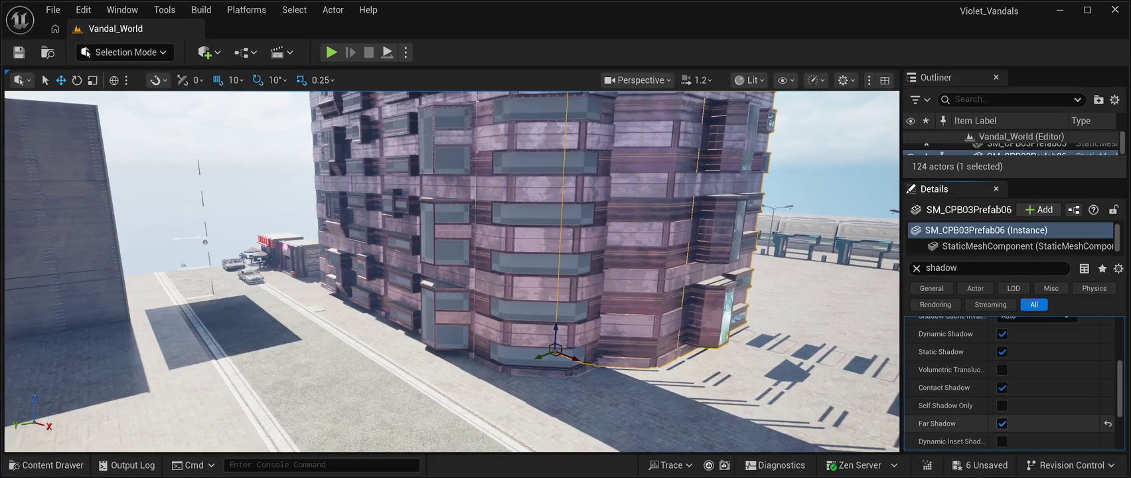
pyautogui.scroll(-3, 1009, 419)
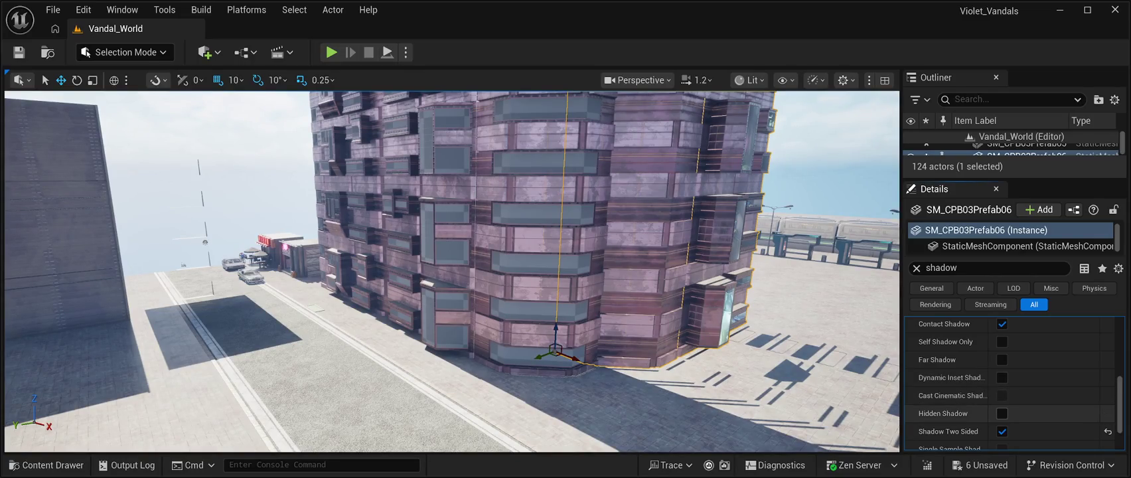
pyautogui.scroll(-3, 963, 413)
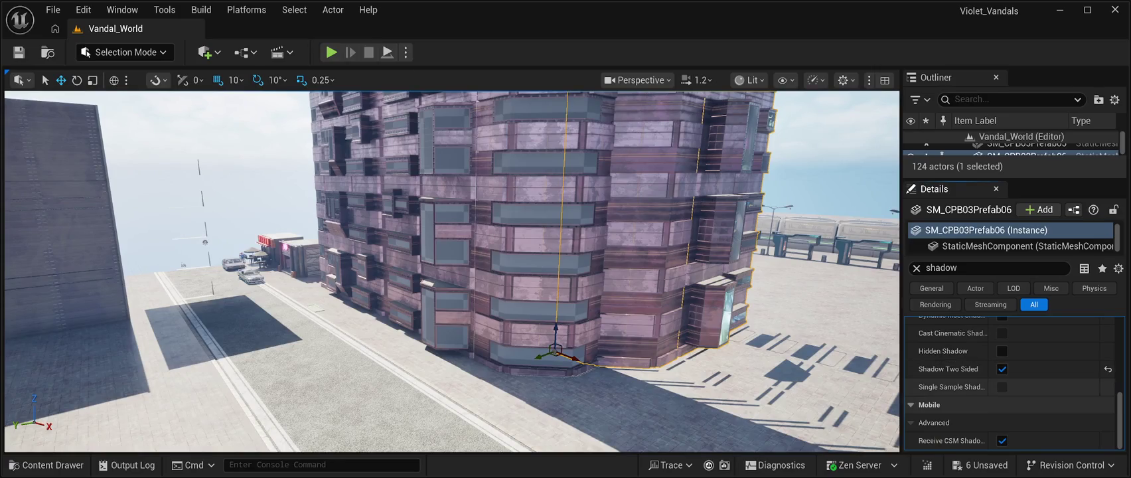
pyautogui.moveTo(451, 272); pyautogui.dragTo(480, 259)
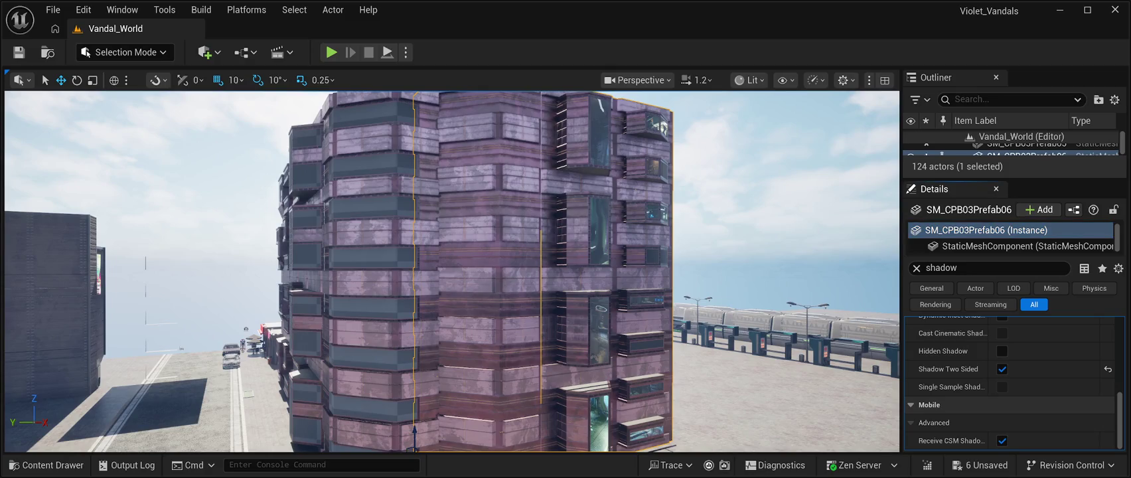
# - Cancel the rename, reselect the large SM_CPB03Prefab06 building in the viewport and delete it
pyautogui.press('F2')
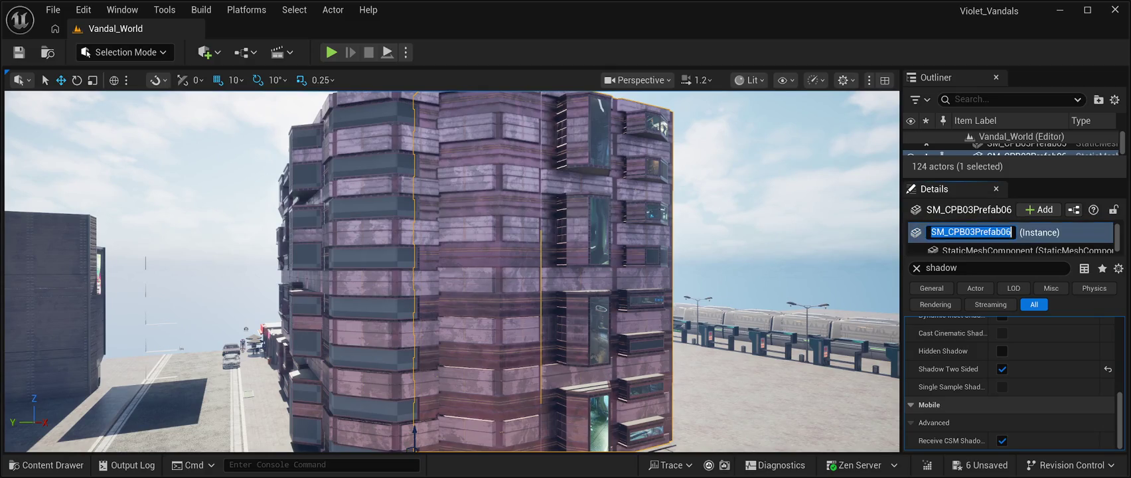
pyautogui.press('Escape')
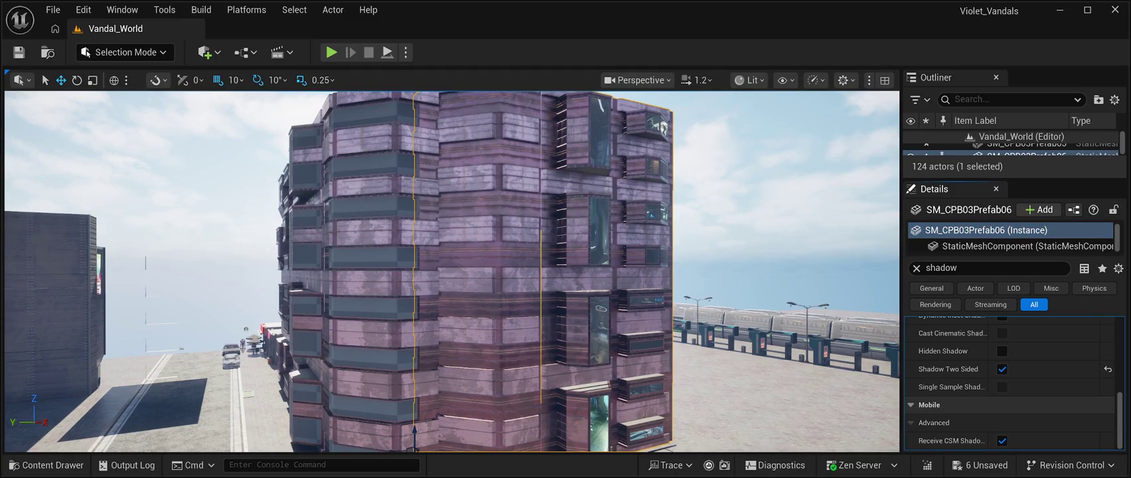
pyautogui.press('Escape')
pyautogui.moveTo(451, 272)
pyautogui.mouseDown()
pyautogui.moveTo(425, 259)
pyautogui.moveTo(425, 279)
pyautogui.mouseUp()
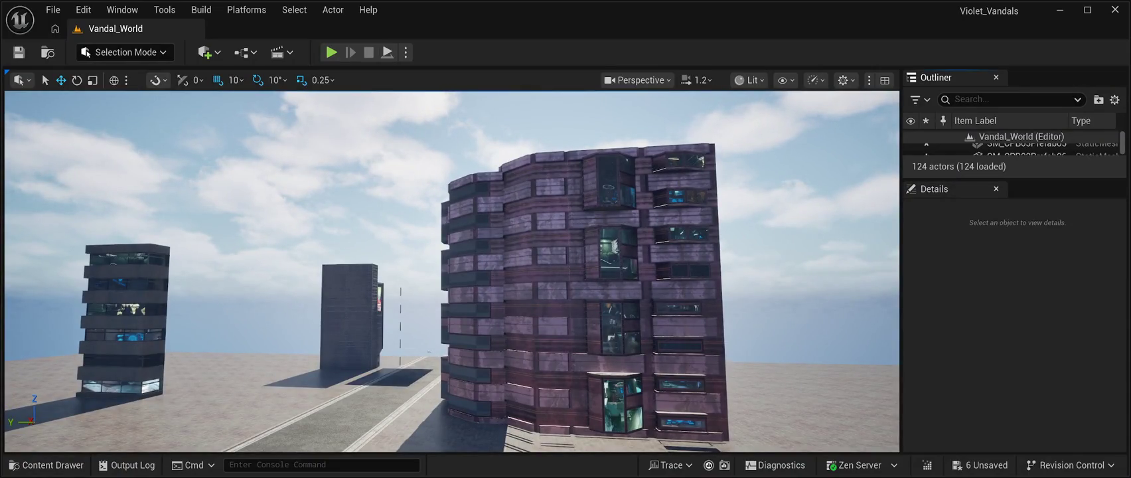
pyautogui.click(610, 299)
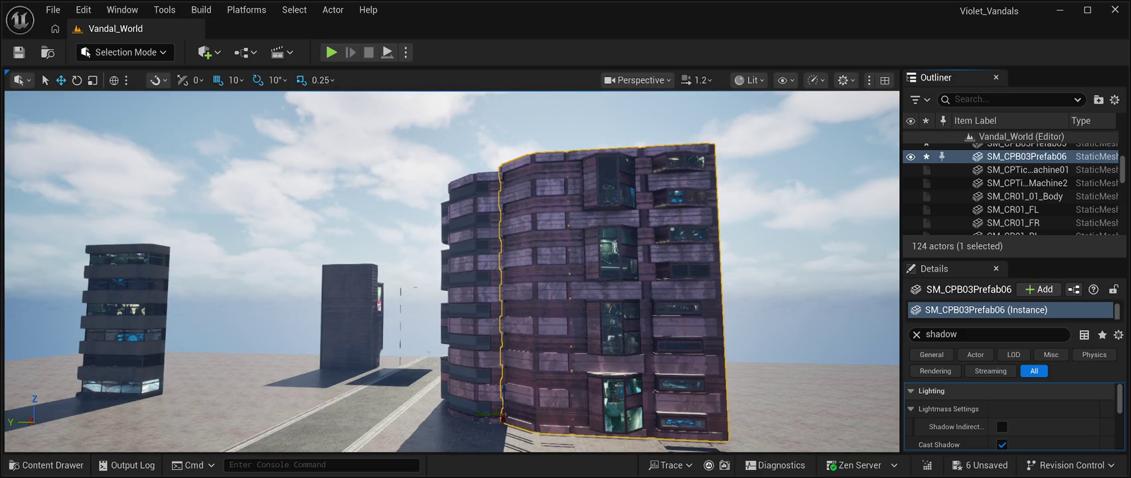
pyautogui.press('Delete')
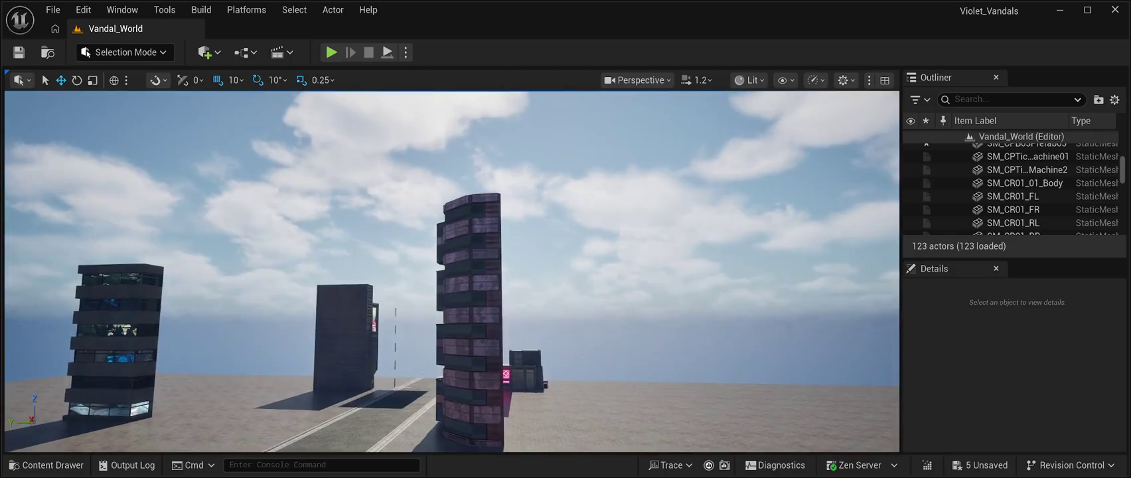
# - Duplicate SM_CPB03Prefab05 and slide the copy along to extend the facade wall seamlessly
pyautogui.press('w')
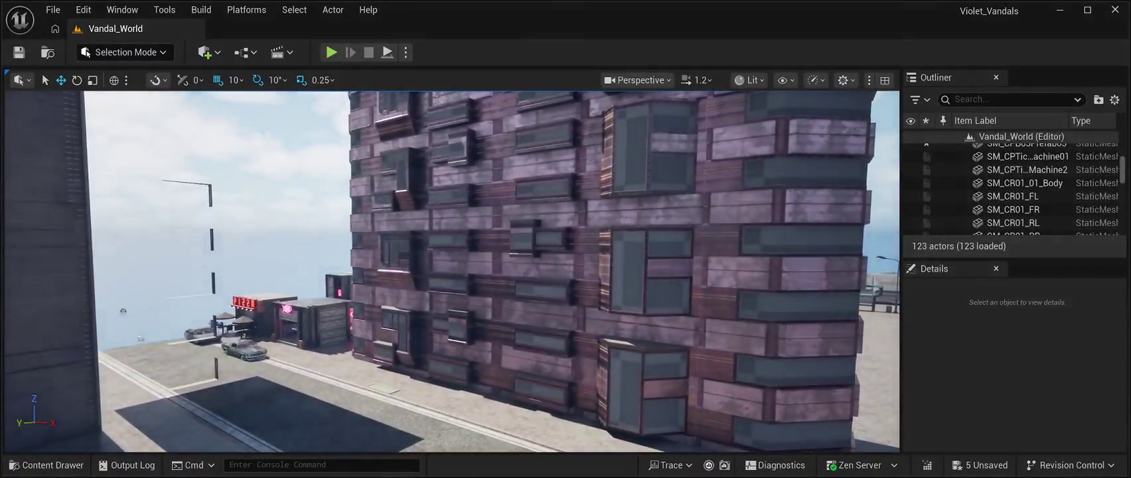
pyautogui.click(597, 266)
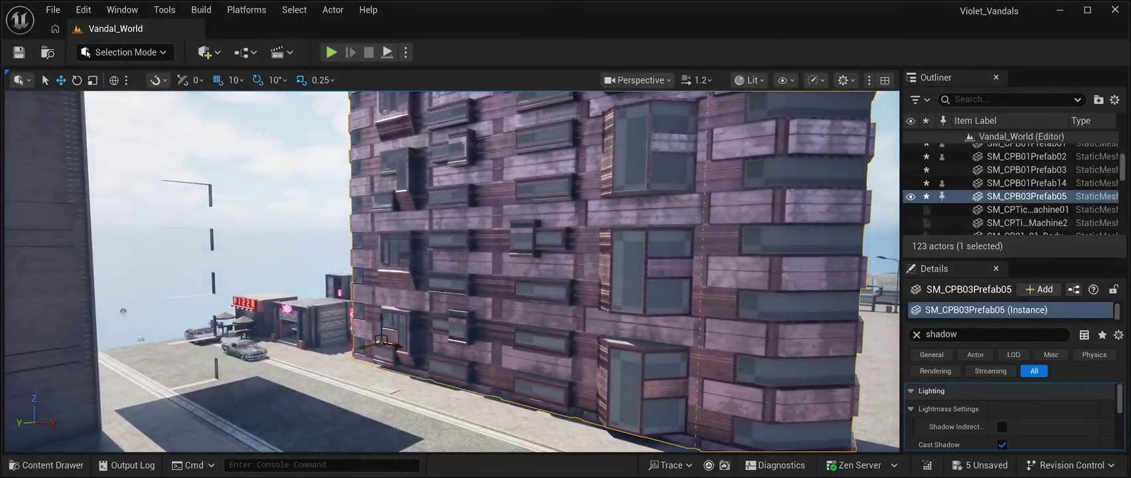
pyautogui.hotkey('ctrl', 'd')
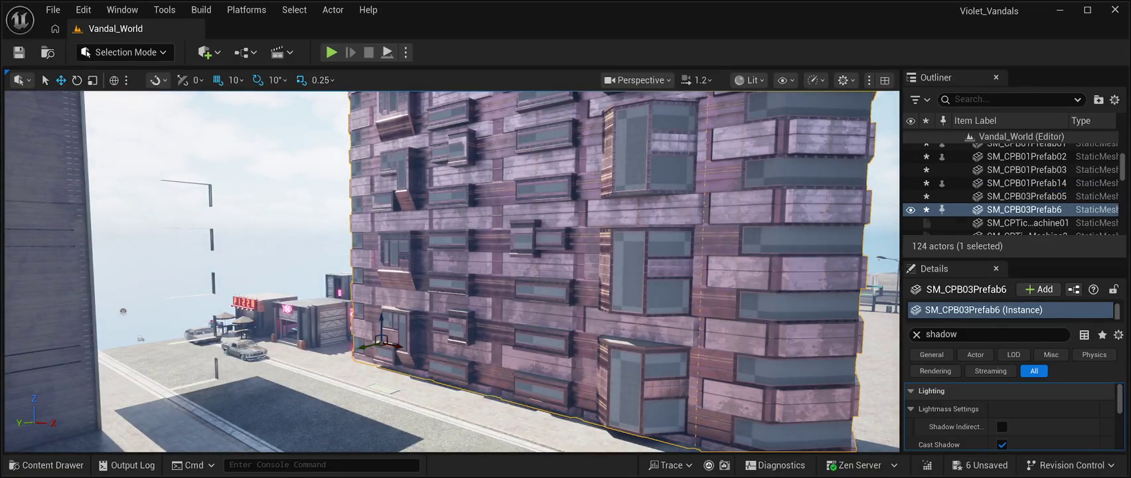
pyautogui.moveTo(397, 345)
pyautogui.mouseDown()
pyautogui.moveTo(584, 398)
pyautogui.moveTo(757, 422)
pyautogui.mouseUp()
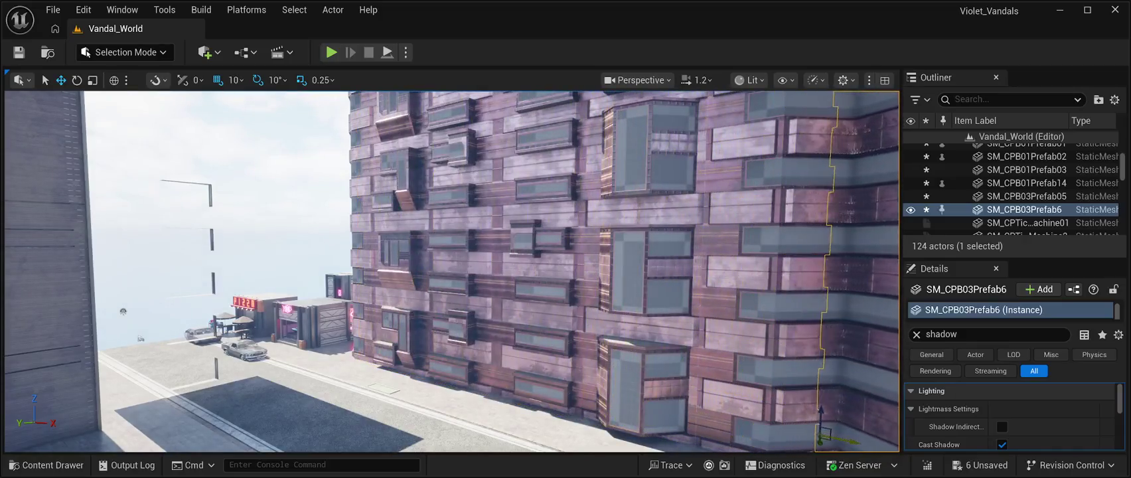
pyautogui.press('f')
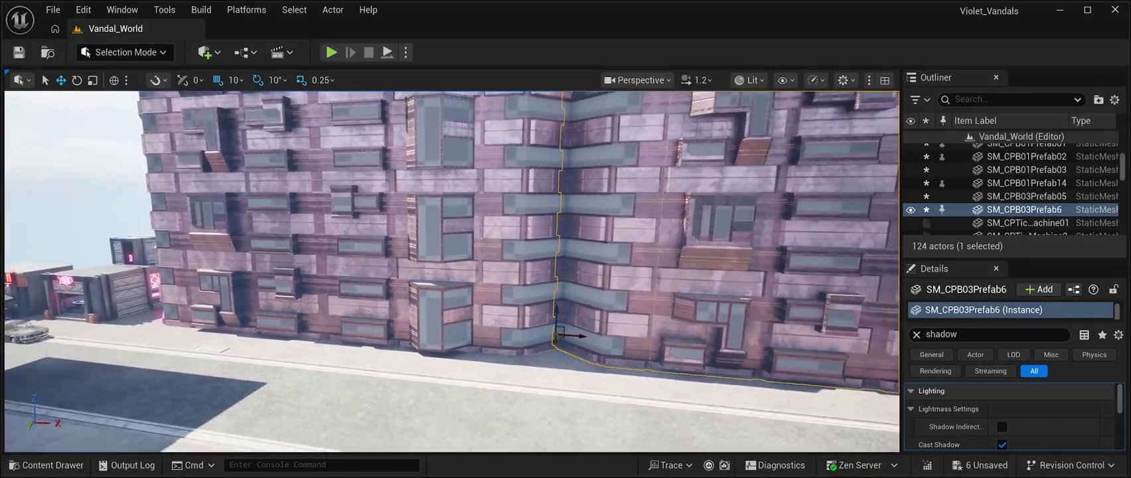
pyautogui.moveTo(581, 335)
pyautogui.mouseDown()
pyautogui.moveTo(624, 339)
pyautogui.moveTo(588, 339)
pyautogui.mouseUp()
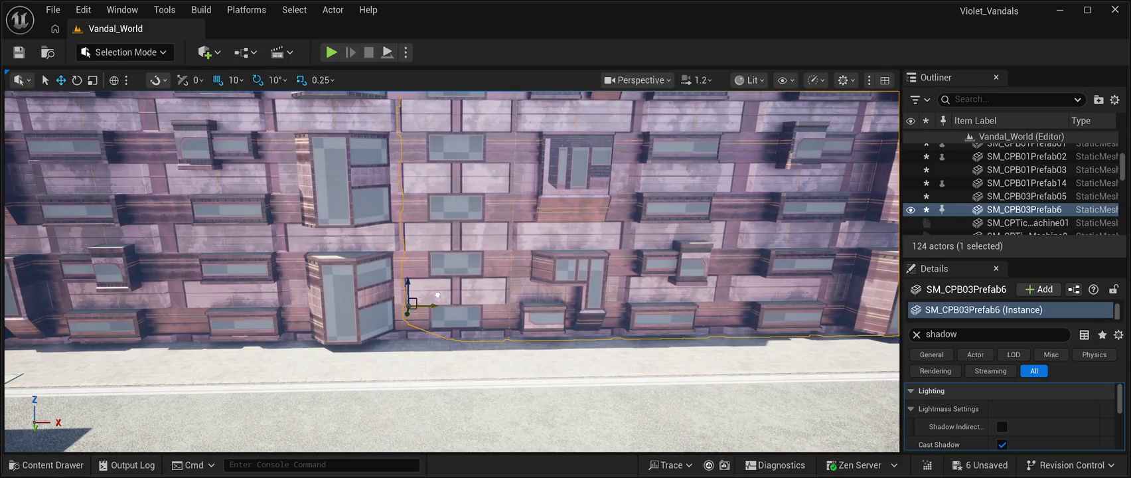
# - Check the wall alignment, save the level and start Play In Editor
pyautogui.moveTo(436, 294)
pyautogui.mouseDown()
pyautogui.moveTo(551, 292)
pyautogui.moveTo(421, 292)
pyautogui.moveTo(465, 292)
pyautogui.moveTo(442, 292)
pyautogui.mouseUp()
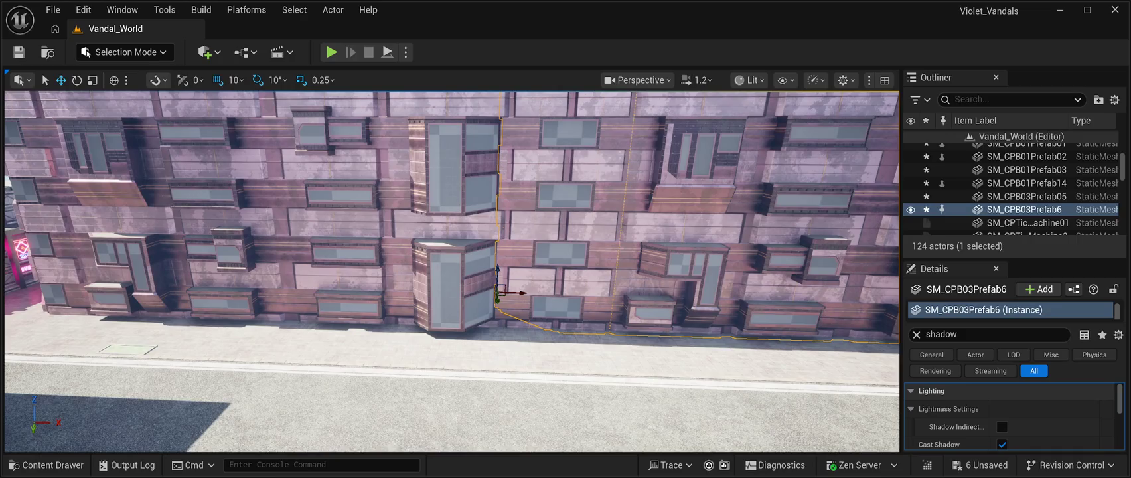
pyautogui.hotkey('ctrl', 's')
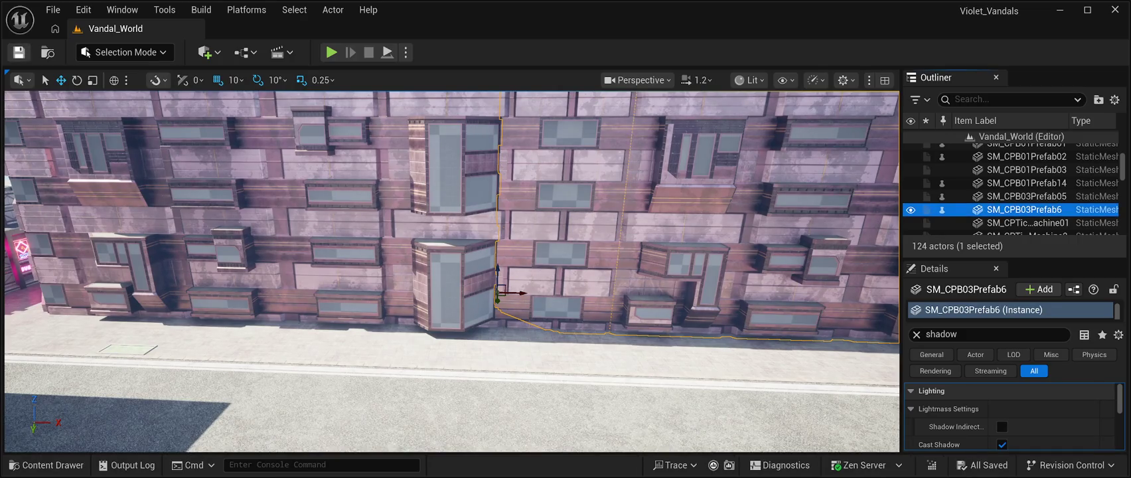
pyautogui.hotkey('alt', 'p')
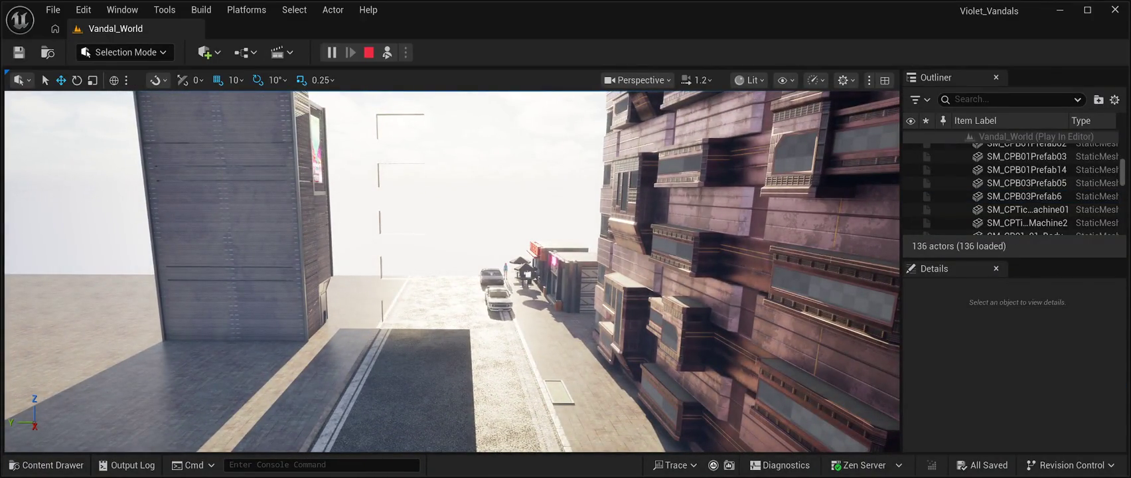
# - Slide SM_CPB01Prefab02 further along the street and play the level again to check
pyautogui.click(1026, 144)
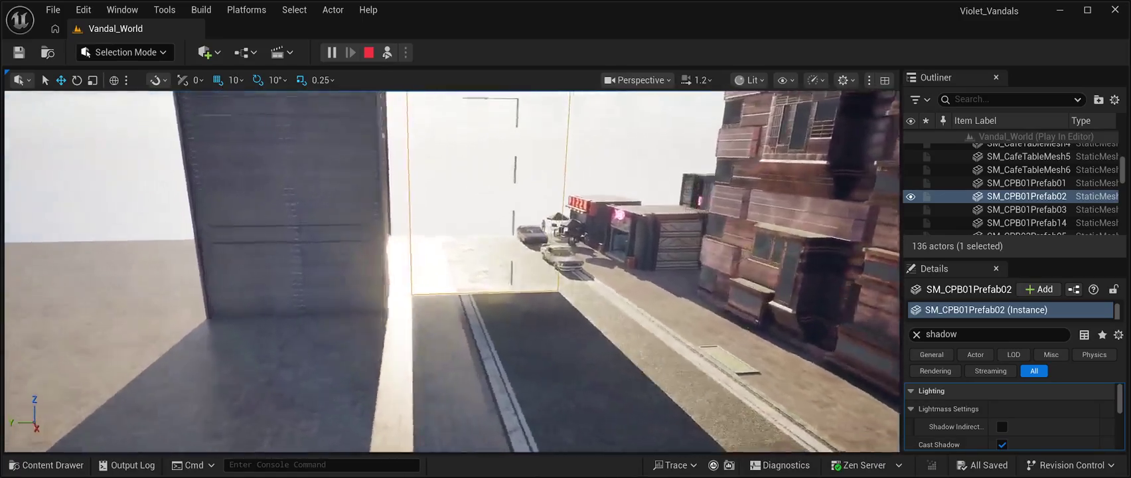
pyautogui.press('Escape')
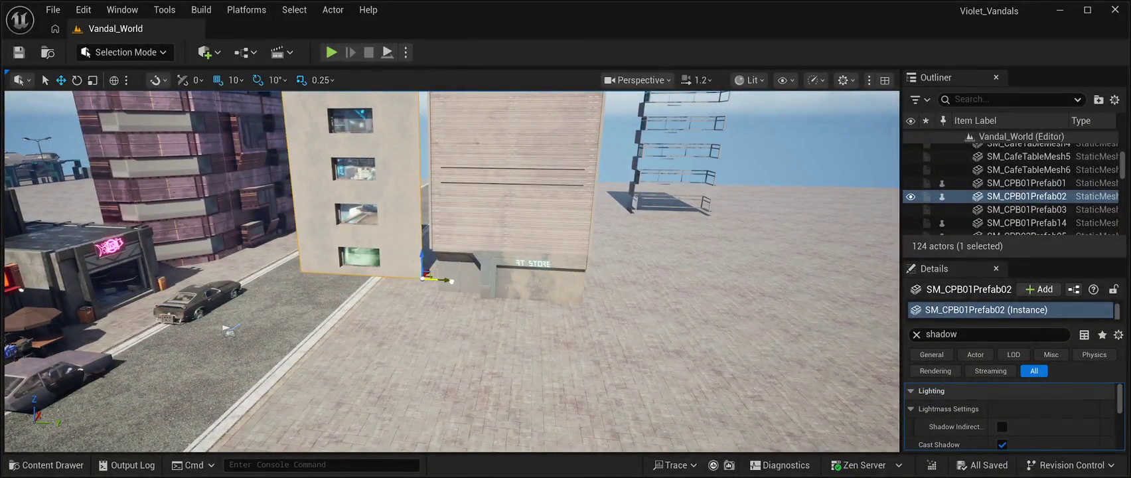
pyautogui.moveTo(451, 281); pyautogui.dragTo(735, 300)
pyautogui.hotkey('alt', 'p')
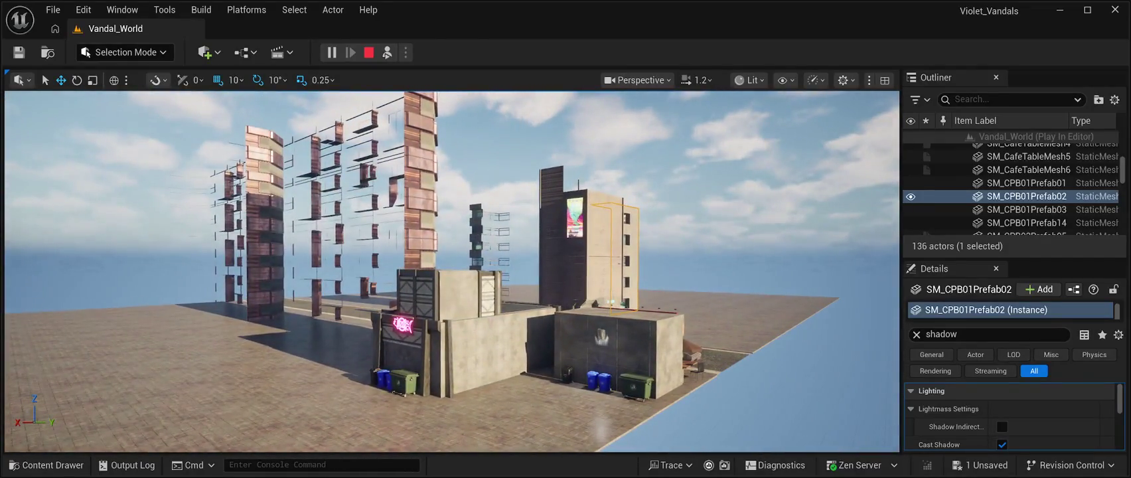
# - Stop playing and duplicate the SM_CPB03Prefab05 facade as SM_CPB03Prefab7
pyautogui.click(299, 232)
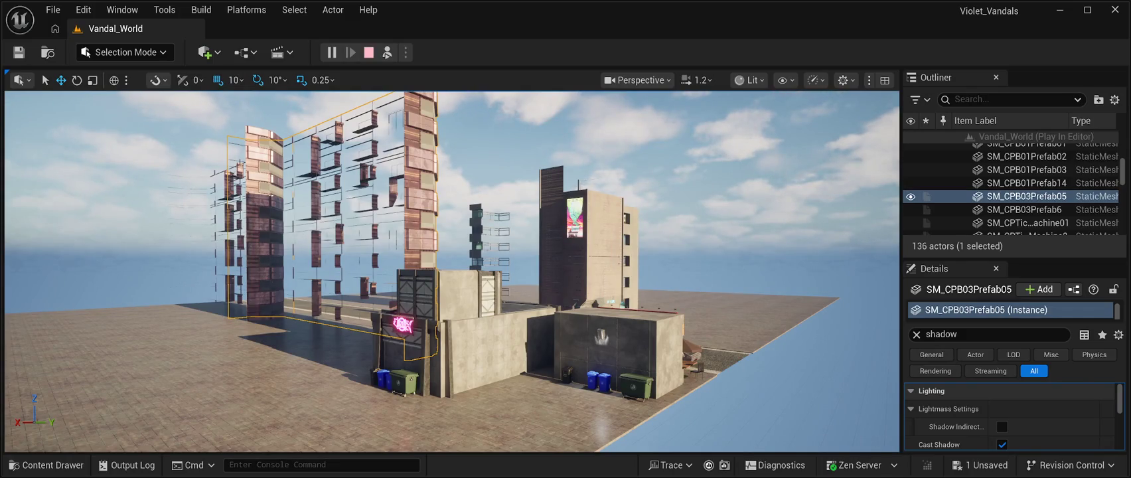
pyautogui.press('Escape')
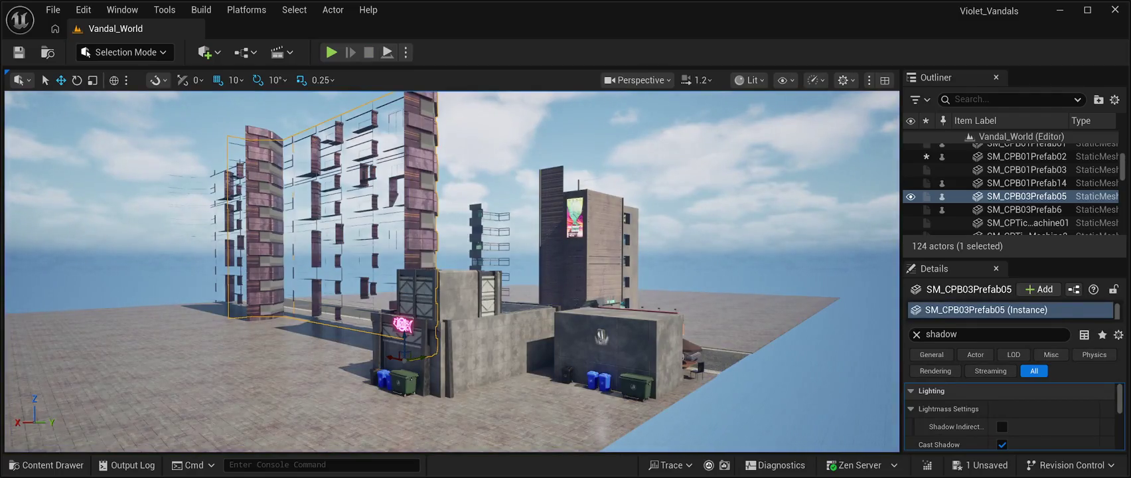
pyautogui.hotkey('ctrl', 'd')
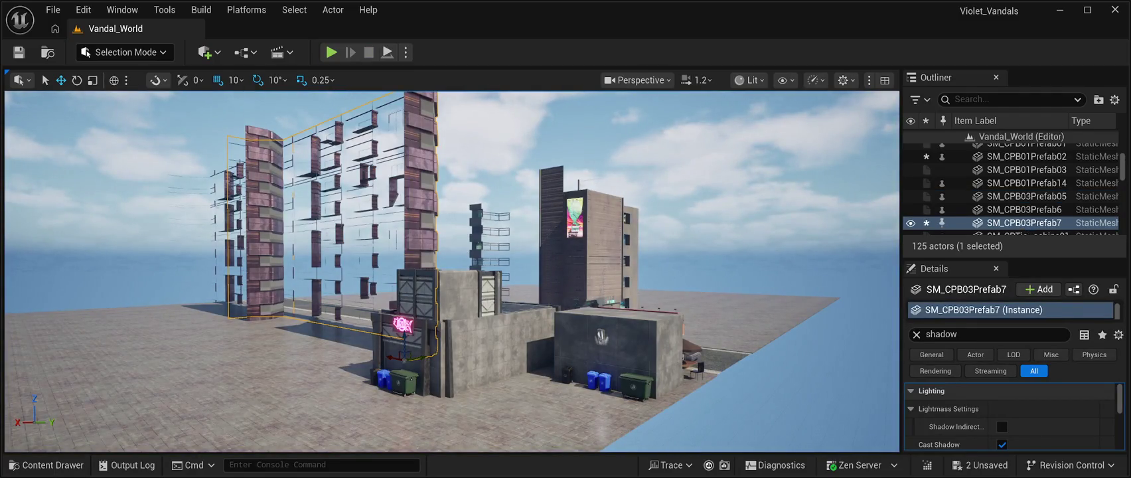
# - Move SM_CPB03Prefab7 left into position and add another facade copy, SM_CPB03Prefab23
pyautogui.moveTo(408, 358); pyautogui.dragTo(170, 386)
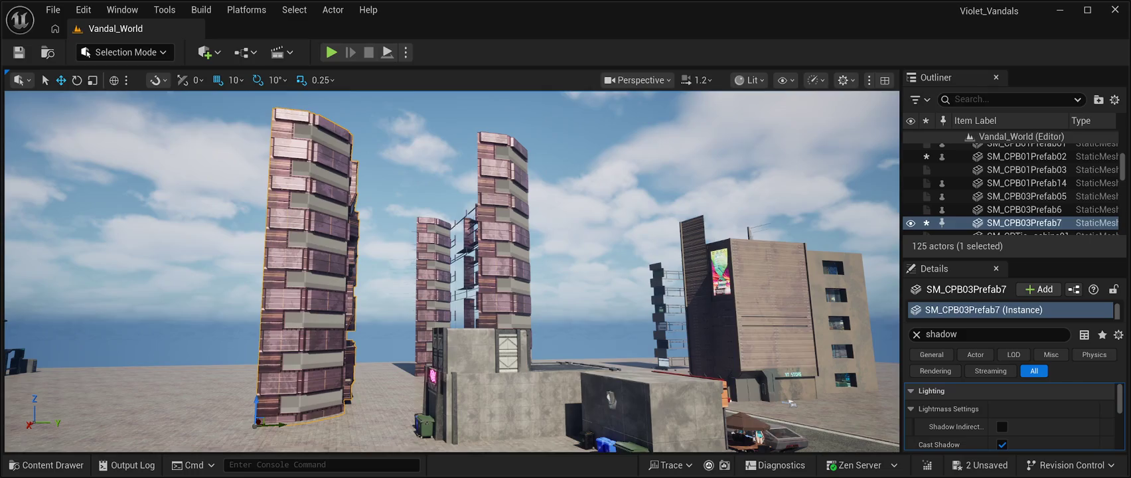
pyautogui.hotkey('ctrl', 'v')
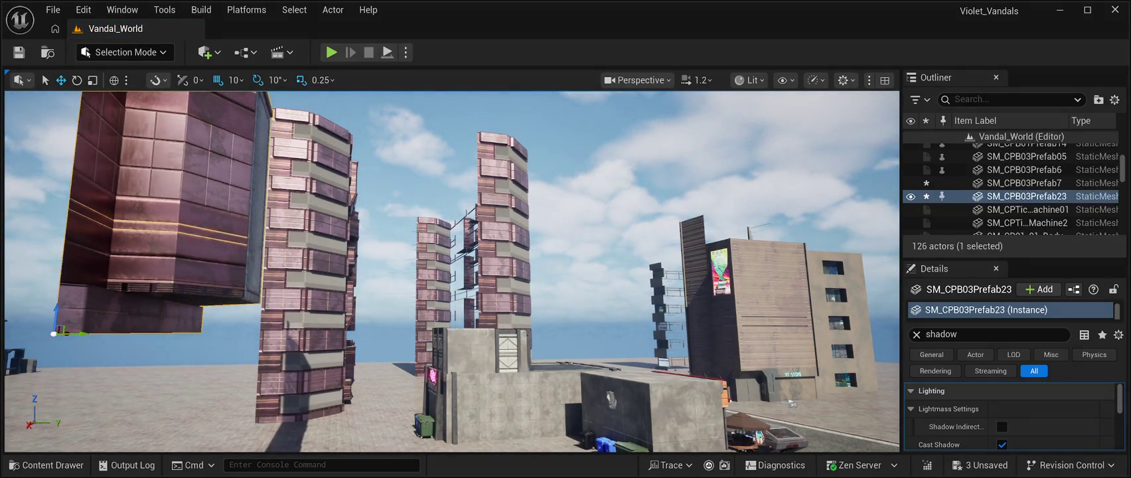
# - Fly the camera toward the towers and on toward the horizon
pyautogui.press('w')
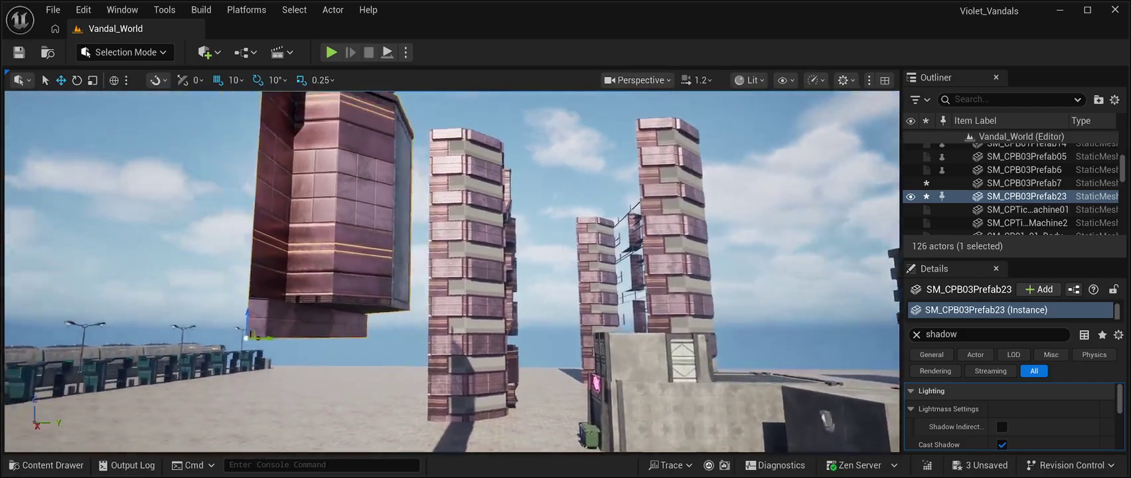
pyautogui.press('s')
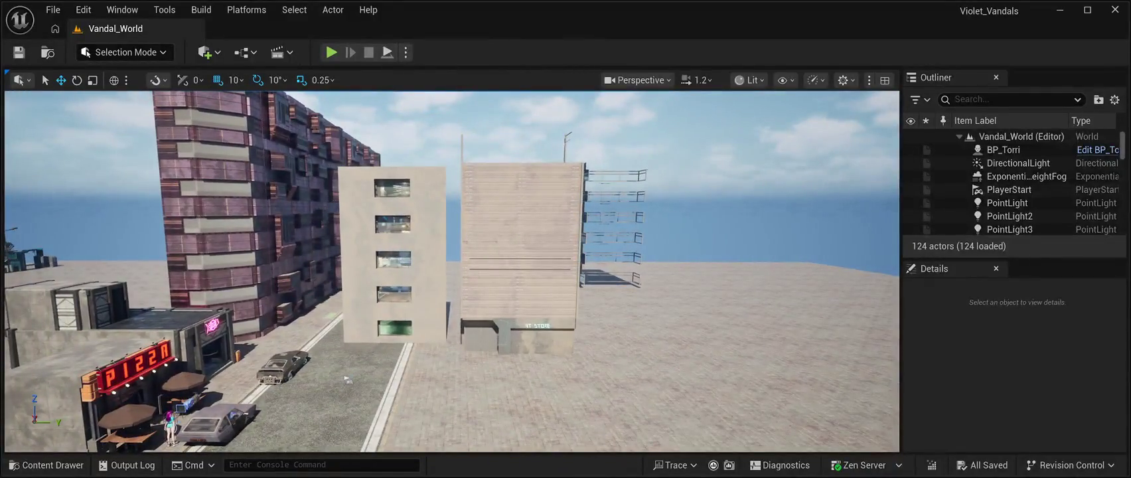
# - Move the white tower SM_CPB01Prefab03 along Y to 4440
pyautogui.click(392, 265)
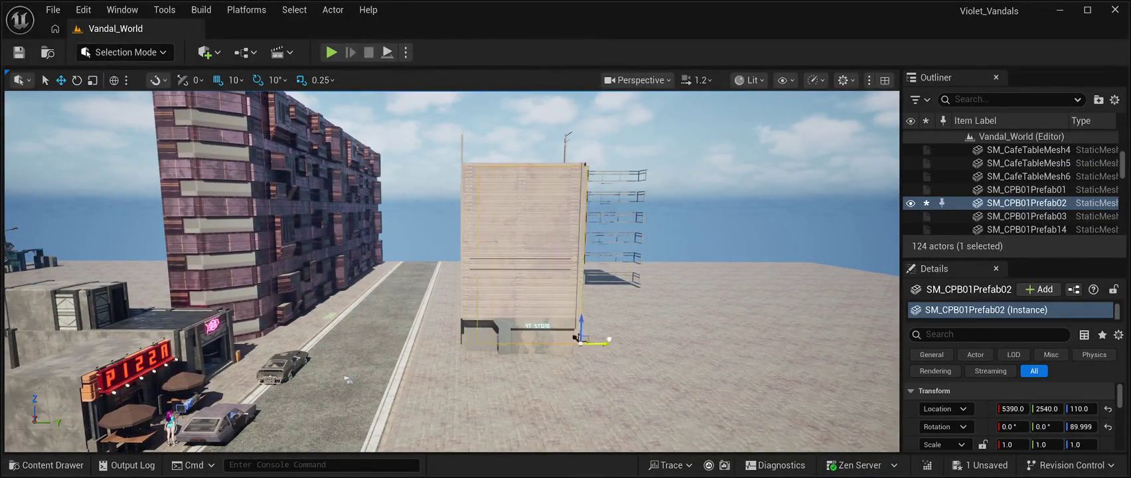
pyautogui.click(1026, 216)
pyautogui.moveTo(1047, 408); pyautogui.dragTo(1088, 408)
pyautogui.press('Escape')
# - Move the dark tower SM_CPB01Prefab14 along X to 6490 and save the level
pyautogui.moveTo(347, 379)
pyautogui.mouseDown()
pyautogui.moveTo(359, 312)
pyautogui.moveTo(385, 398)
pyautogui.moveTo(663, 266)
pyautogui.moveTo(788, 226)
pyautogui.mouseUp()
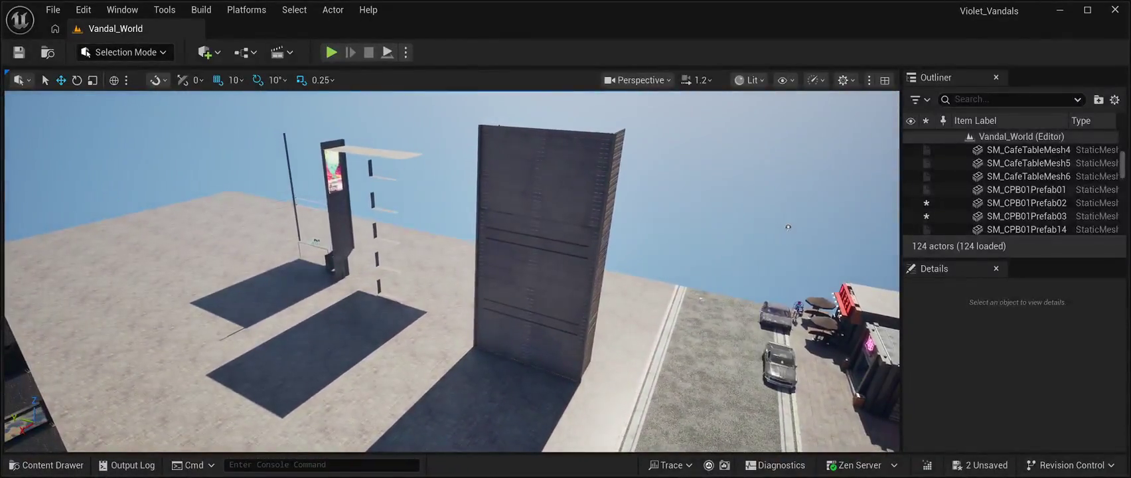
pyautogui.click(544, 265)
pyautogui.moveTo(479, 336)
pyautogui.mouseDown()
pyautogui.moveTo(406, 405)
pyautogui.moveTo(226, 342)
pyautogui.moveTo(156, 387)
pyautogui.mouseUp()
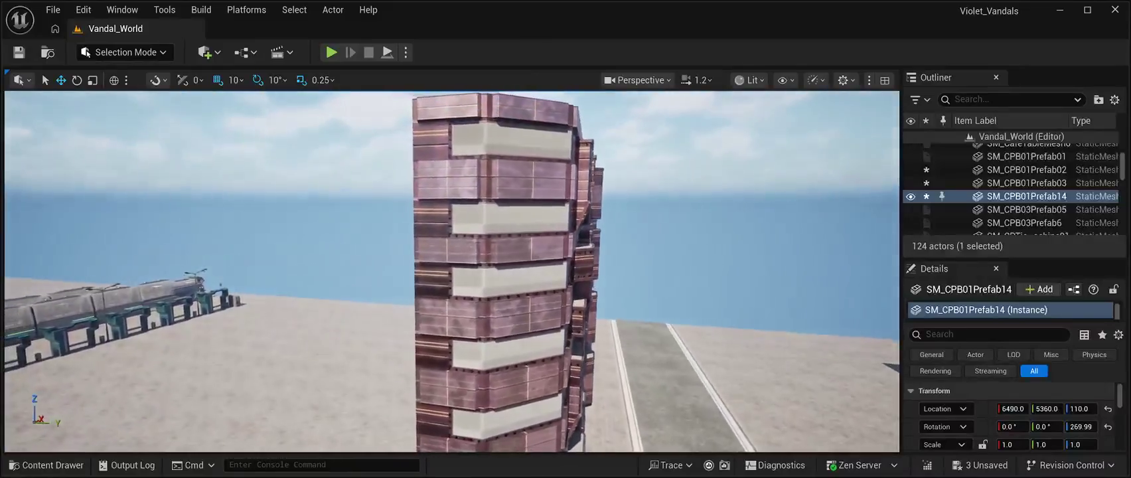
pyautogui.hotkey('ctrl', 's')
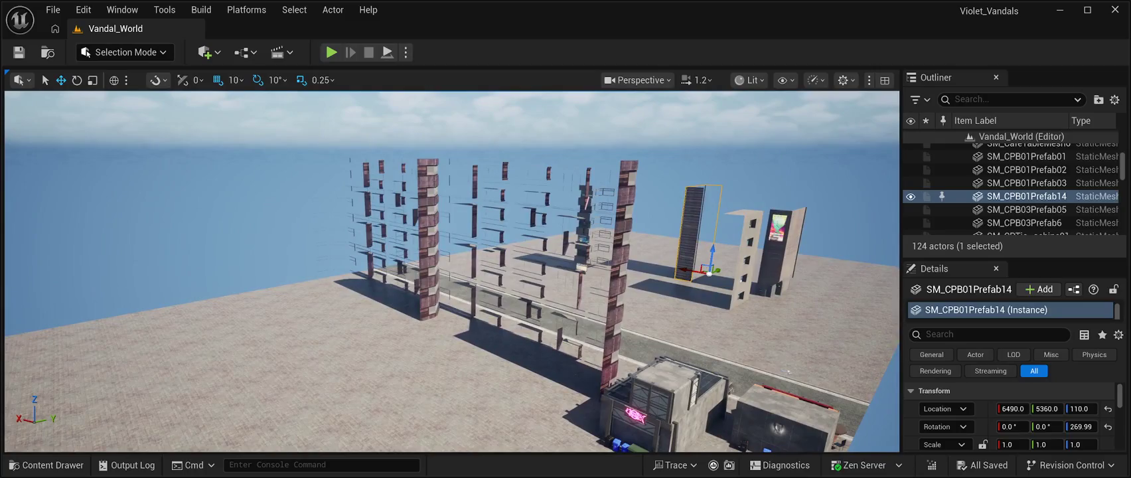
pyautogui.click(122, 9)
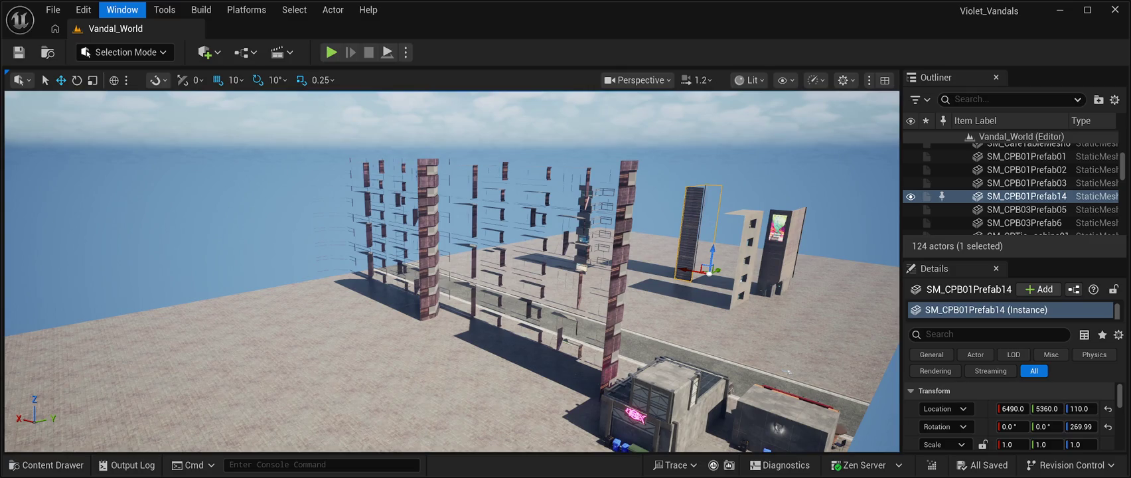
# - Paste the SM_CPB03Prefab24 facade building into the level at 5180, 1380, 110
pyautogui.press('Escape')
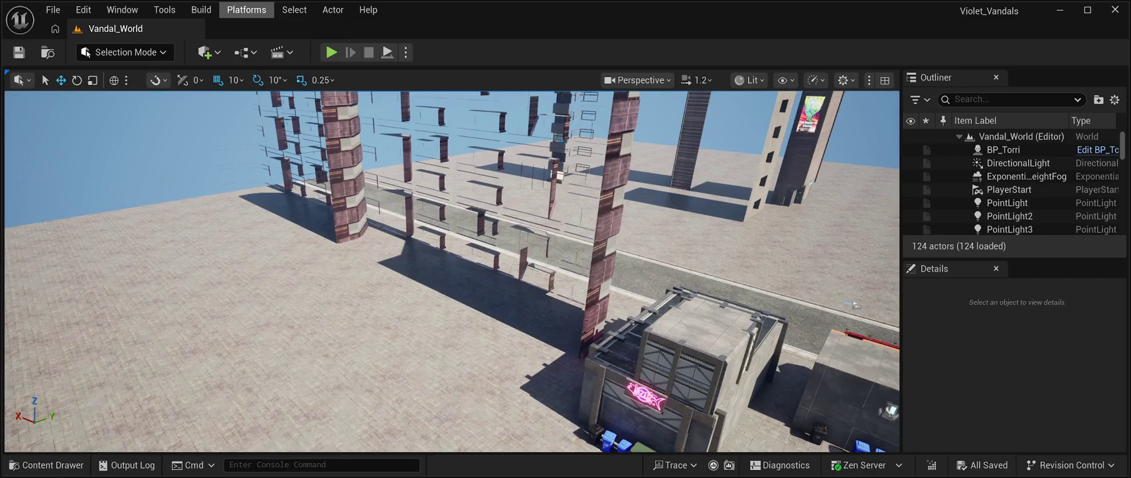
pyautogui.click(123, 9)
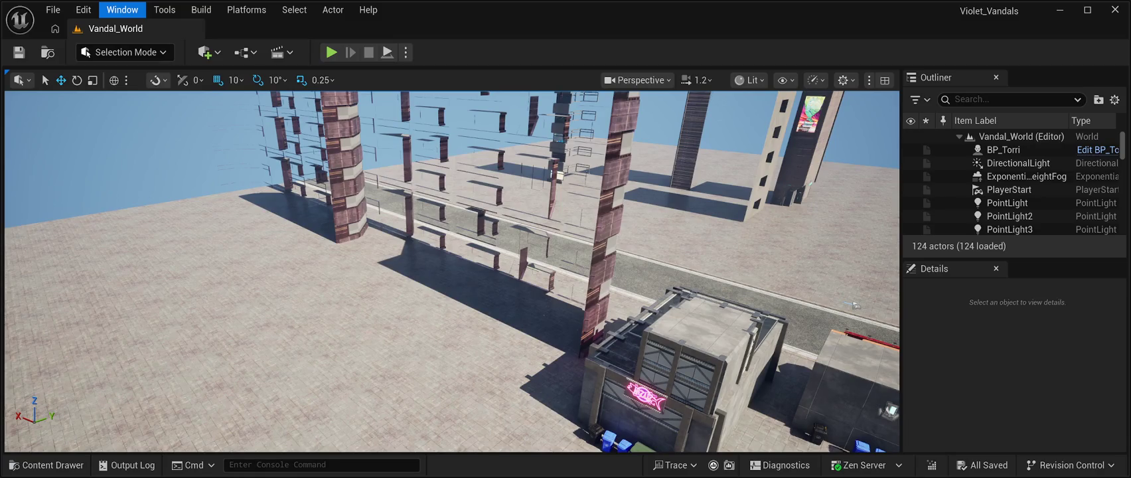
pyautogui.press('Escape')
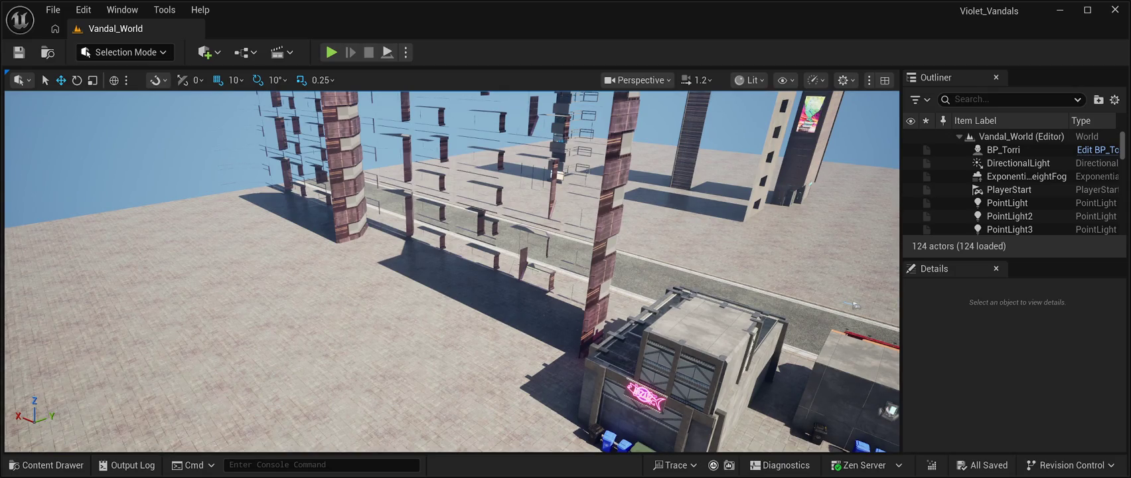
pyautogui.hotkey('ctrl', 'v')
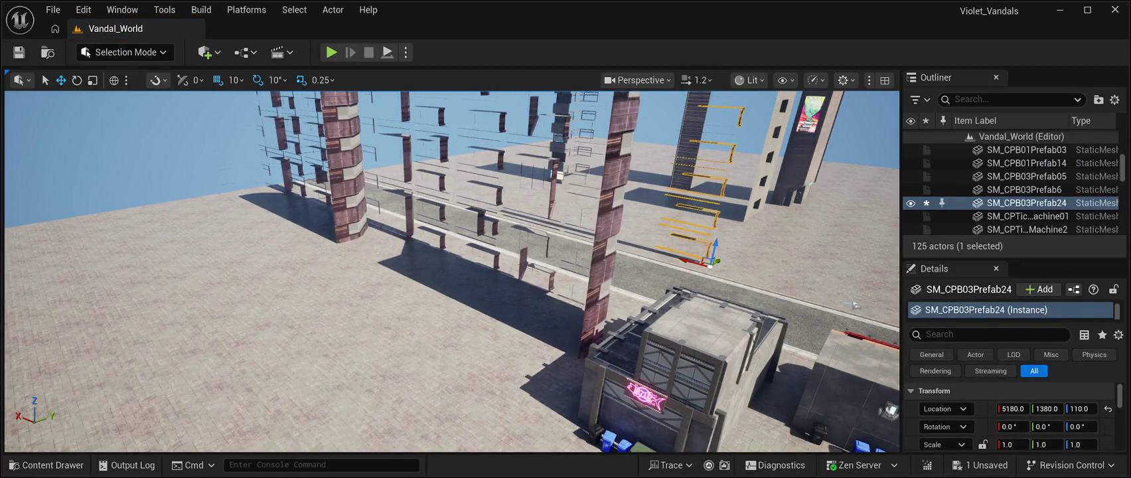
# - Fly through the level and focus the view on the new SM_CPB03Prefab24 facade
pyautogui.scroll(-3, 452, 272)
pyautogui.press('w')
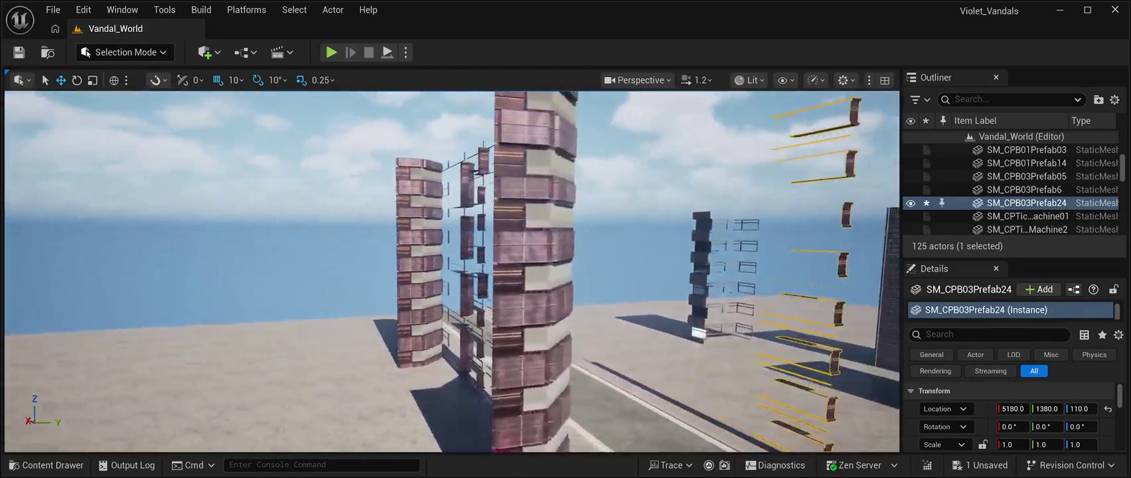
pyautogui.press('f')
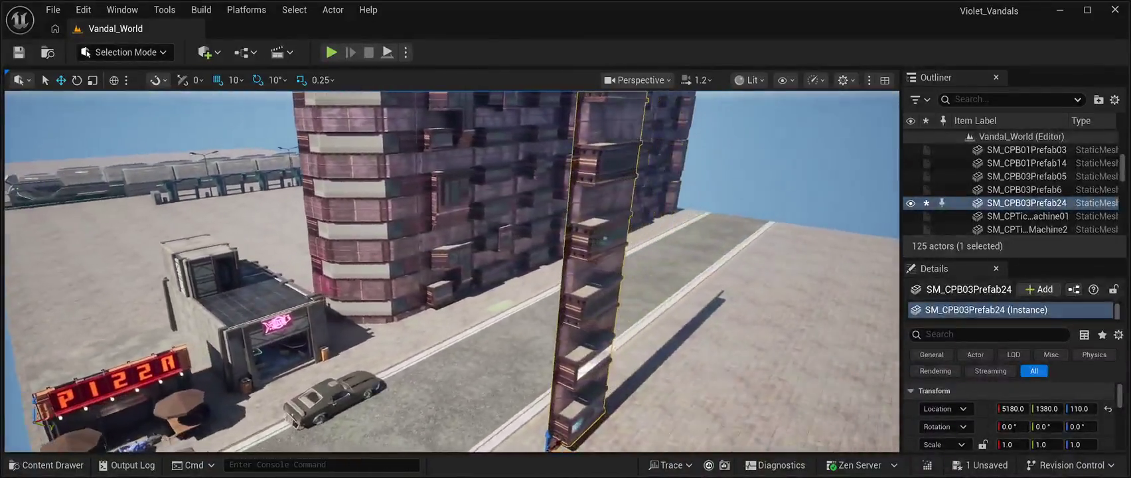
pyautogui.click(989, 334)
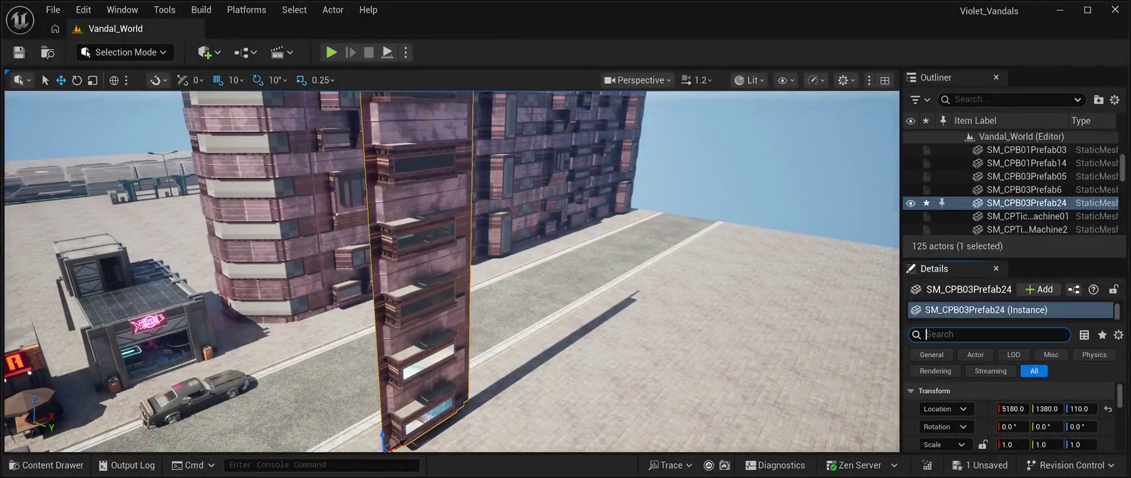
# - Filter SM_CPB03Prefab24's Details by 'shadow' and tick Shadow Two Sided
pyautogui.write('shadow')
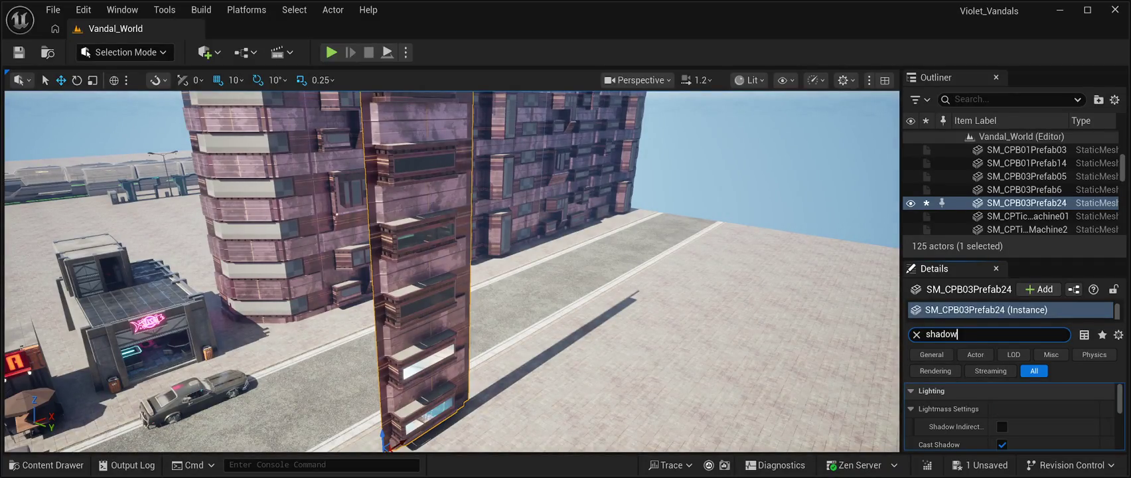
pyautogui.scroll(-5, 1009, 424)
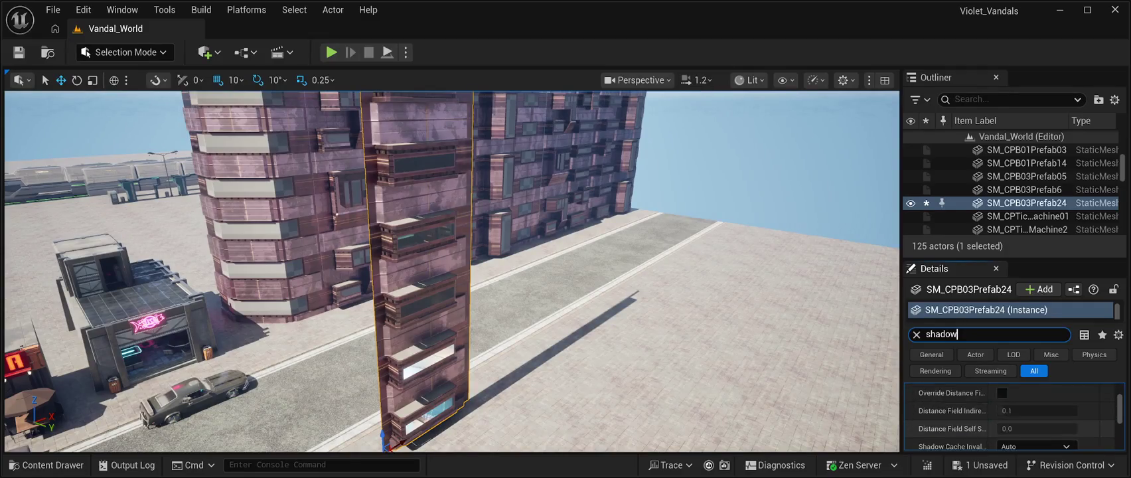
pyautogui.scroll(-5, 1009, 418)
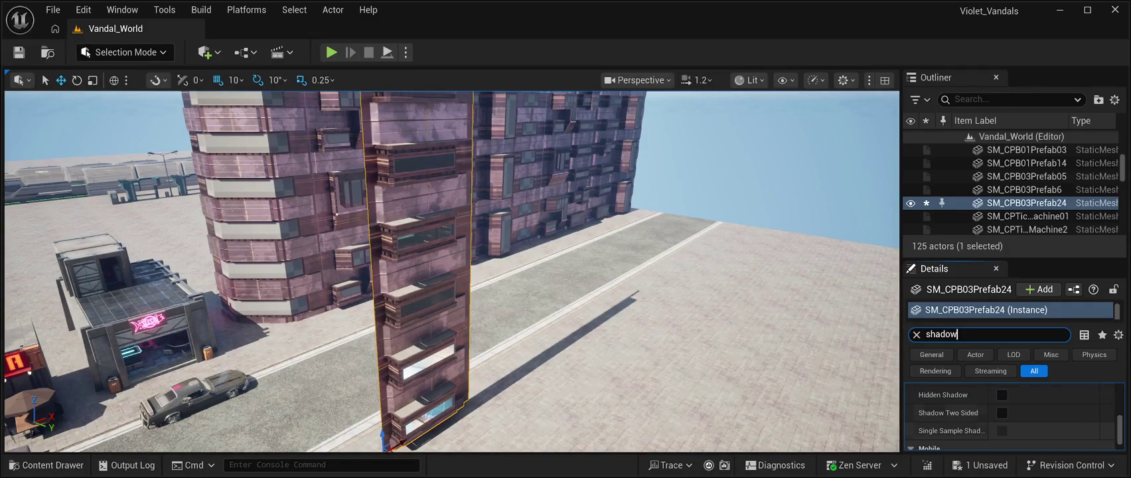
pyautogui.scroll(3, 1009, 418)
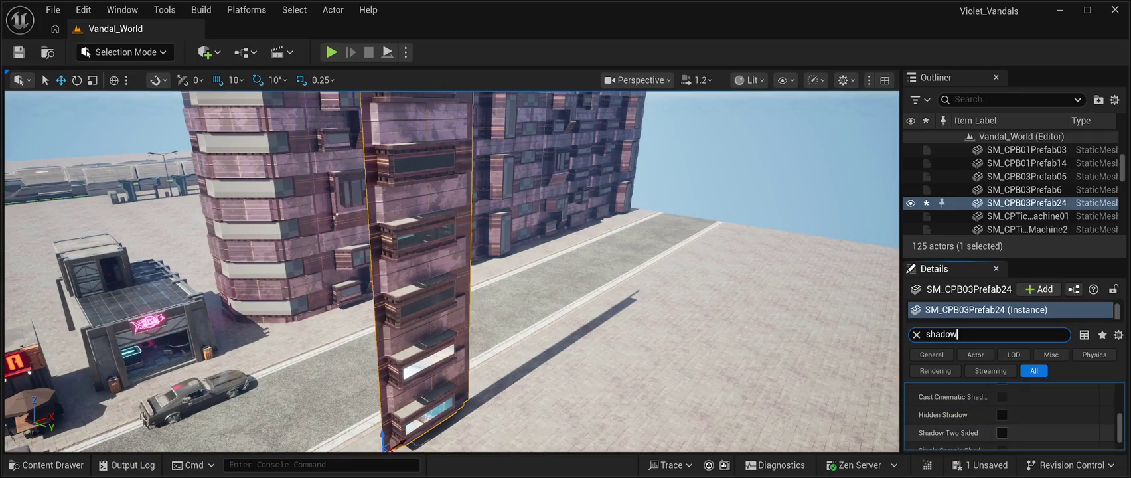
pyautogui.scroll(2, 1009, 418)
pyautogui.scroll(2, 1009, 418)
pyautogui.scroll(-3, 1009, 418)
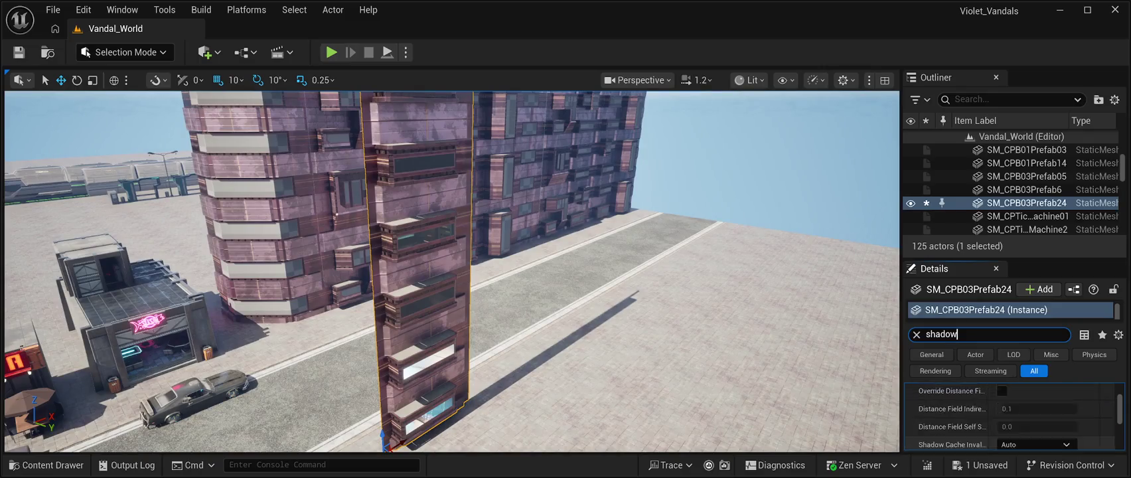
pyautogui.scroll(-4, 1009, 418)
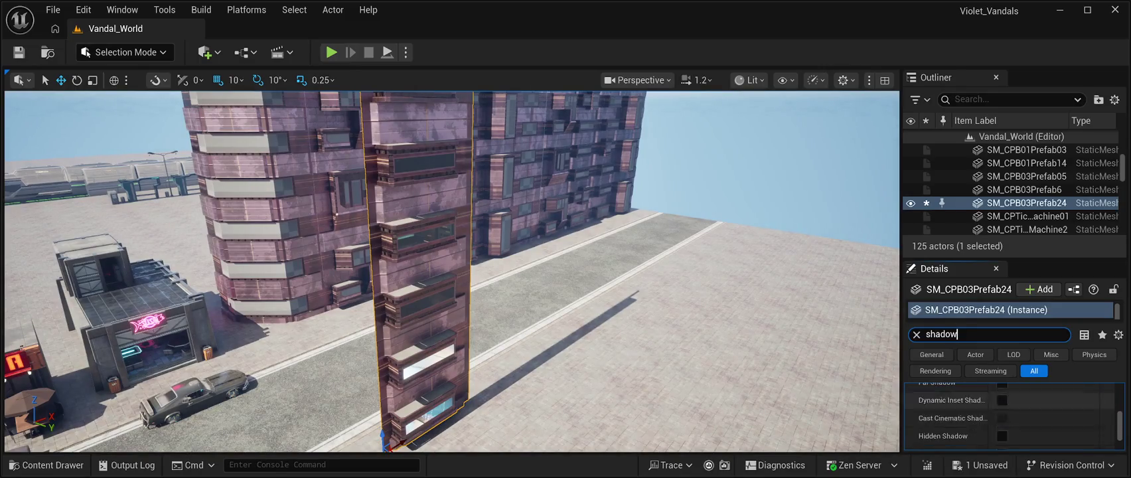
pyautogui.scroll(2, 1009, 419)
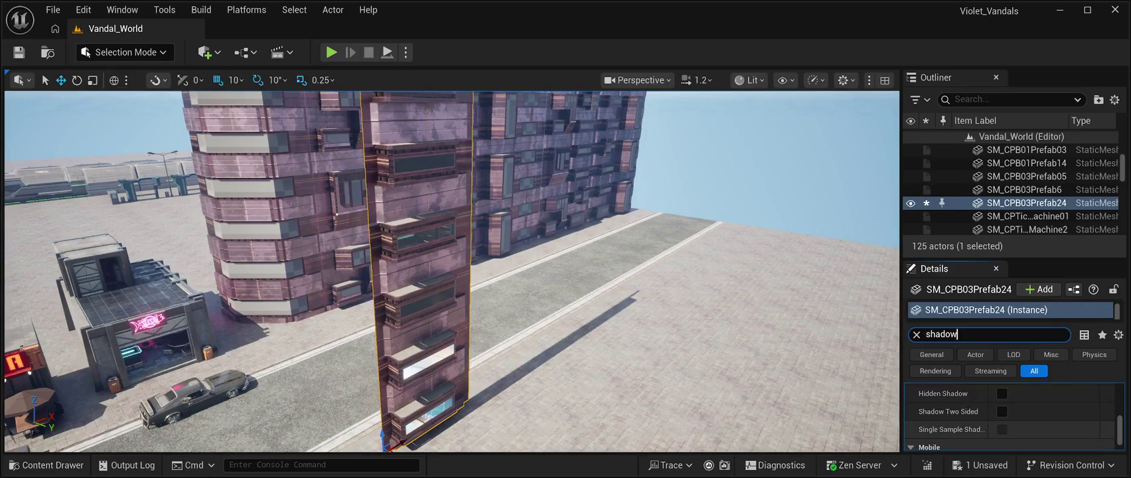
pyautogui.click(1002, 411)
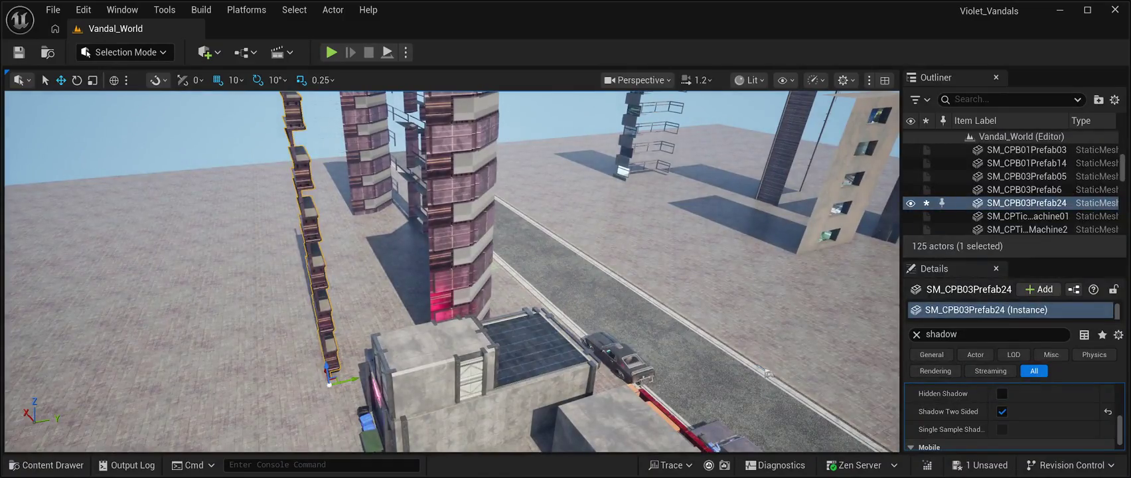
# - Rotate SM_CPB03Prefab24 by 90° and slide it along Y until it sits flush beside the neighbouring tower
pyautogui.press('e')
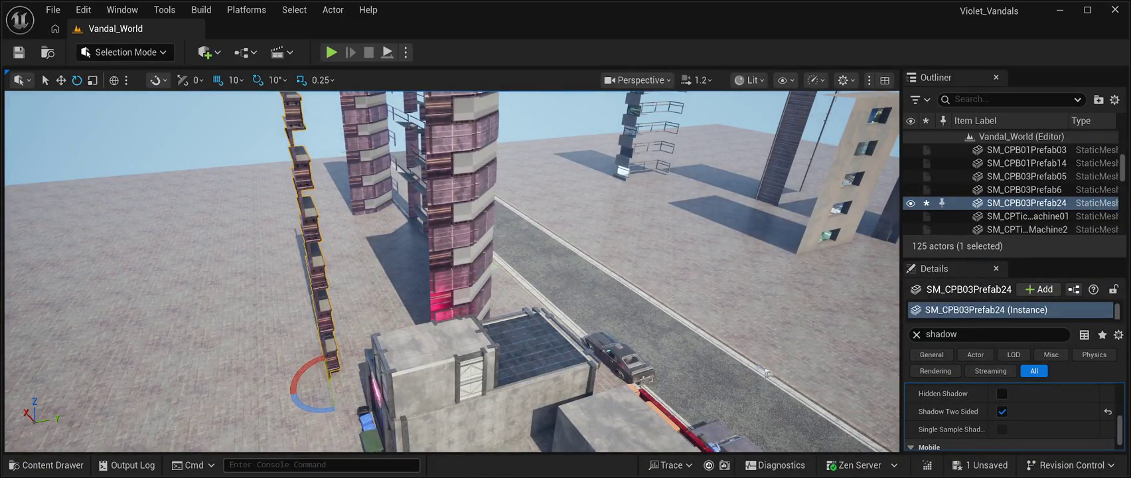
pyautogui.moveTo(312, 406); pyautogui.dragTo(365, 384)
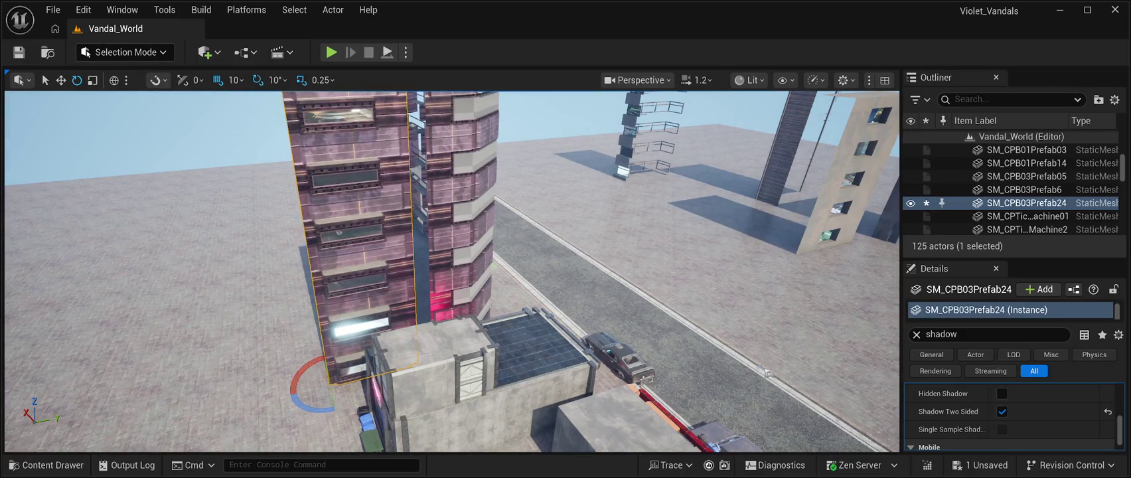
pyautogui.press('w')
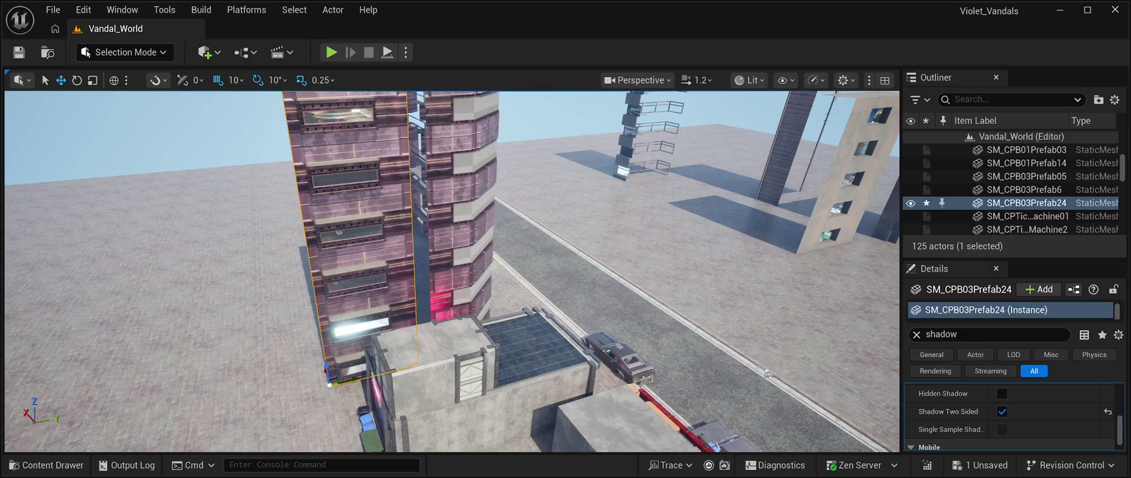
pyautogui.scroll(-10, 767, 374)
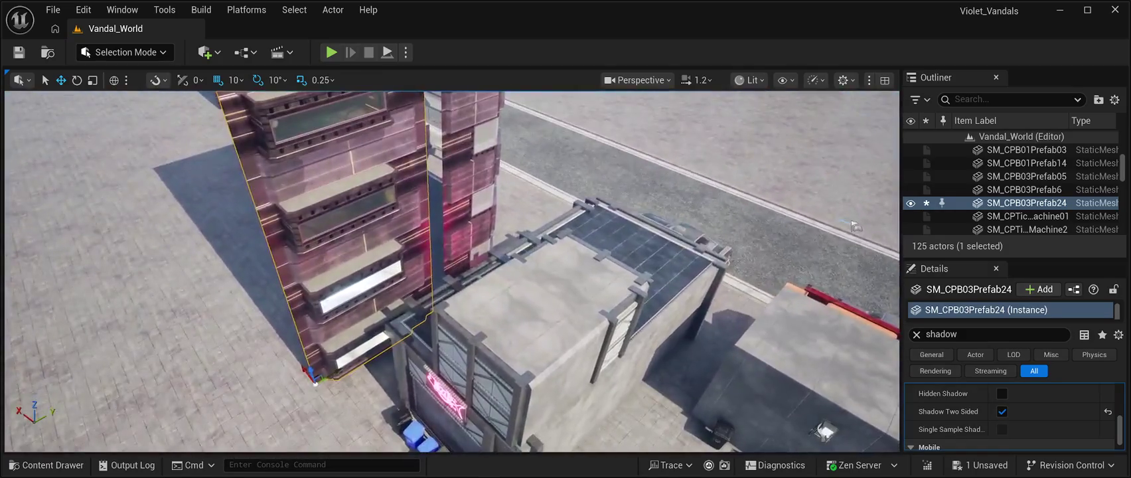
pyautogui.moveTo(337, 372)
pyautogui.mouseDown()
pyautogui.moveTo(355, 362)
pyautogui.moveTo(330, 367)
pyautogui.mouseUp()
pyautogui.press('f')
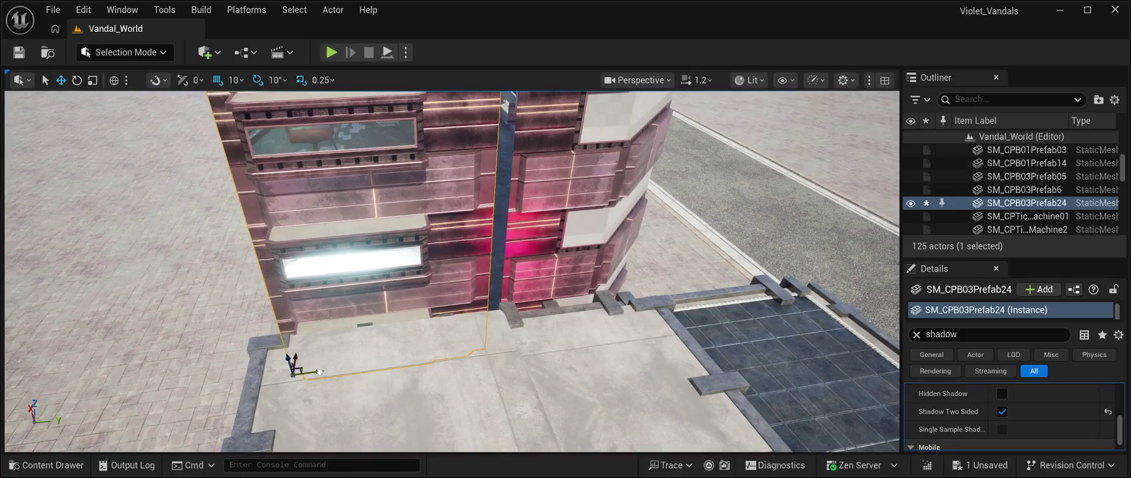
pyautogui.moveTo(319, 371)
pyautogui.mouseDown()
pyautogui.moveTo(345, 371)
pyautogui.moveTo(312, 375)
pyautogui.moveTo(339, 352)
pyautogui.moveTo(325, 372)
pyautogui.mouseUp()
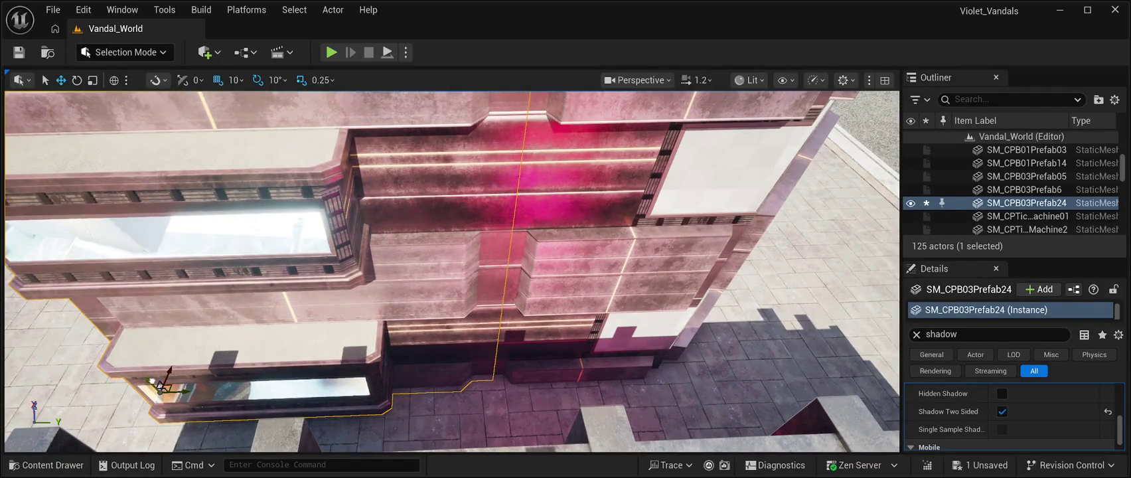
pyautogui.press('f')
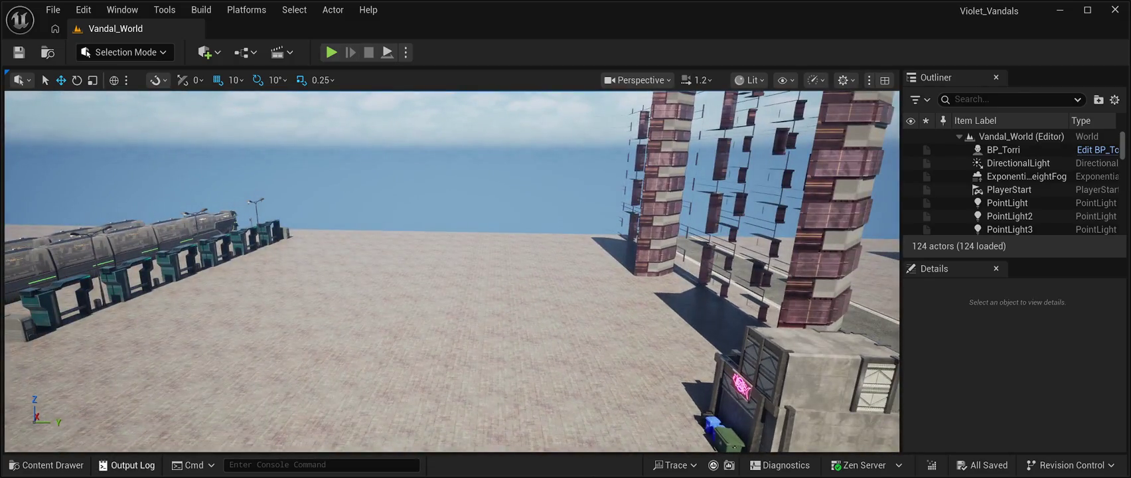
# - Open the Content Drawer on the CyberPunkMegapack > Meshes > Prefabs folder
pyautogui.click(46, 465)
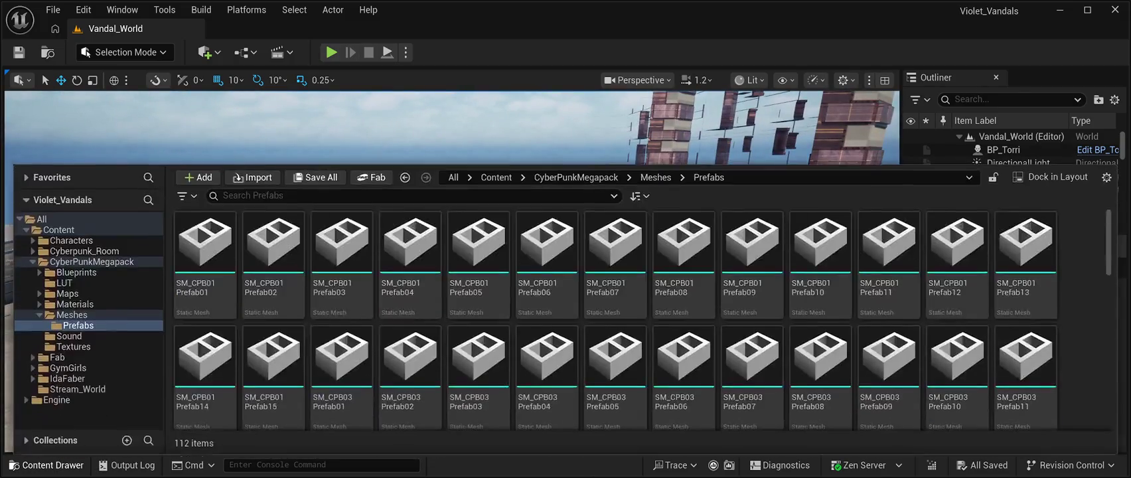
# - Browse the Prefabs grid, close the Content Drawer and fly the camera to the three street buildings
pyautogui.scroll(-3, 615, 345)
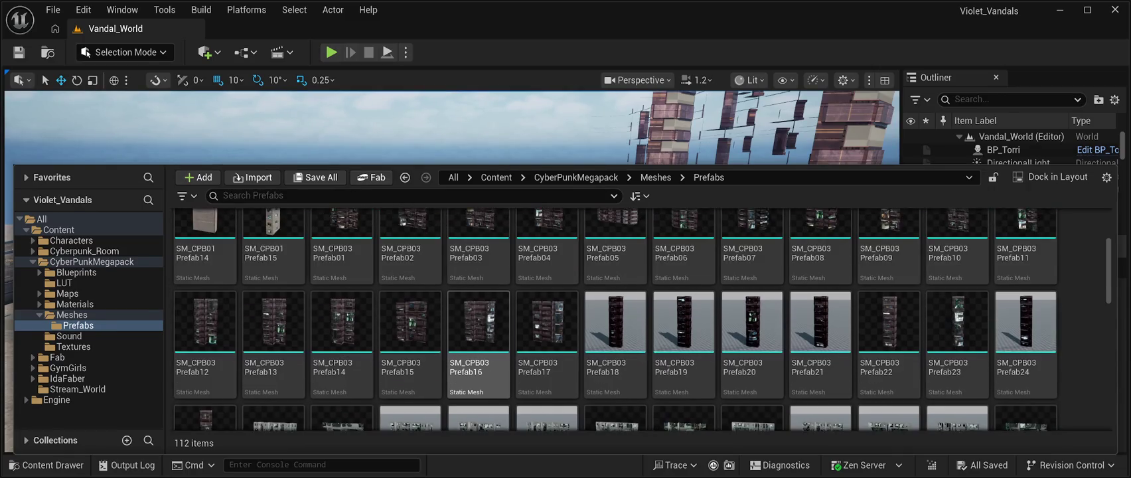
pyautogui.scroll(-2, 478, 318)
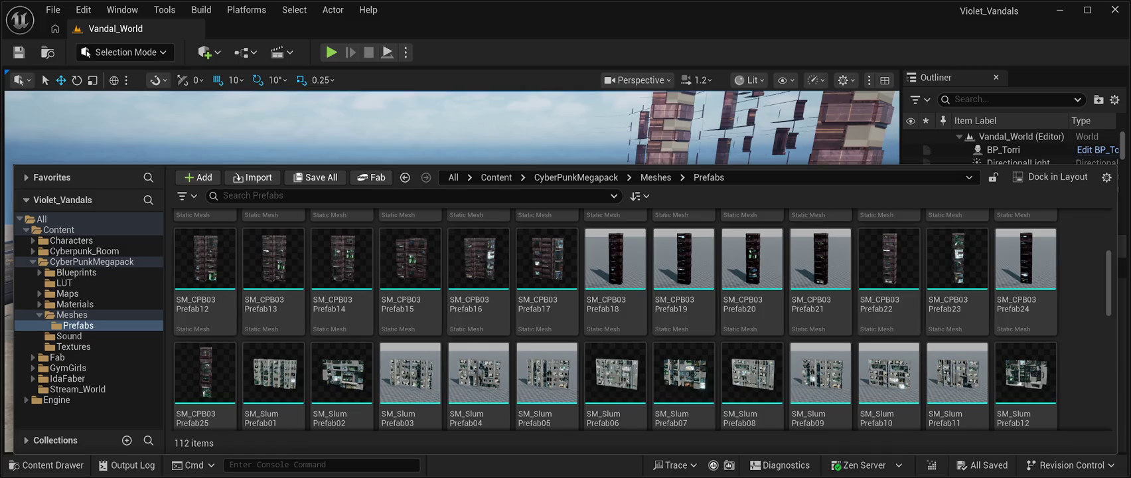
pyautogui.scroll(1, 888, 312)
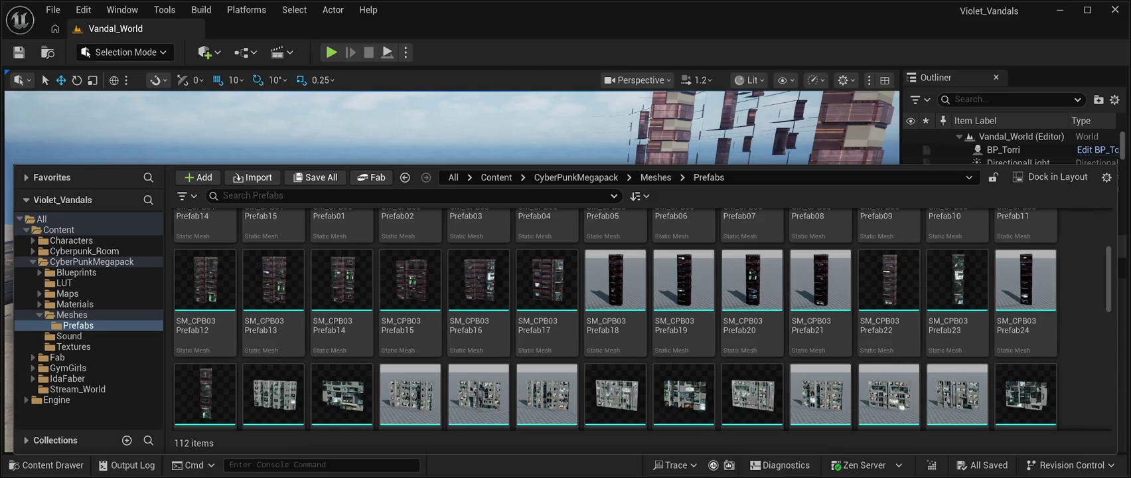
pyautogui.scroll(-3, 683, 332)
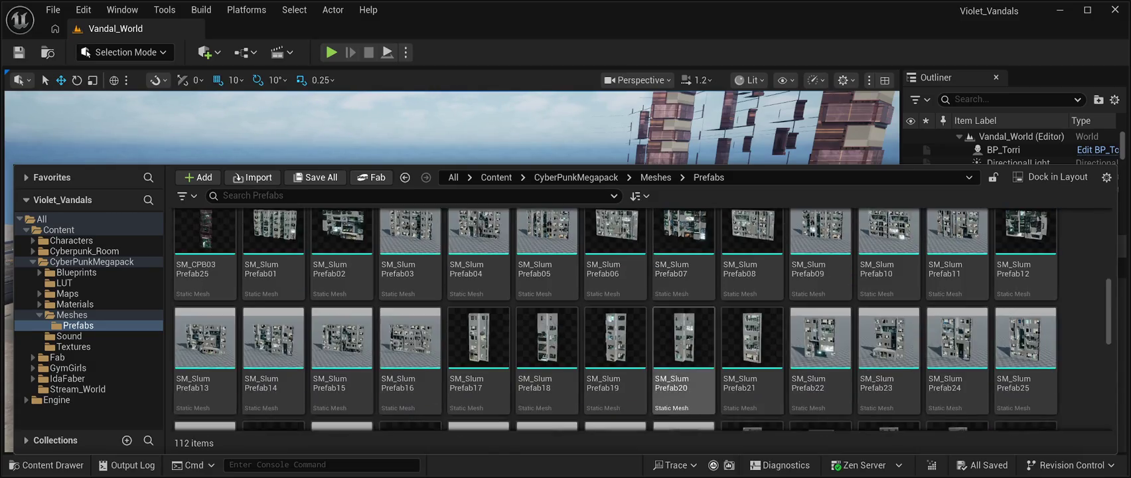
pyautogui.scroll(-2, 730, 319)
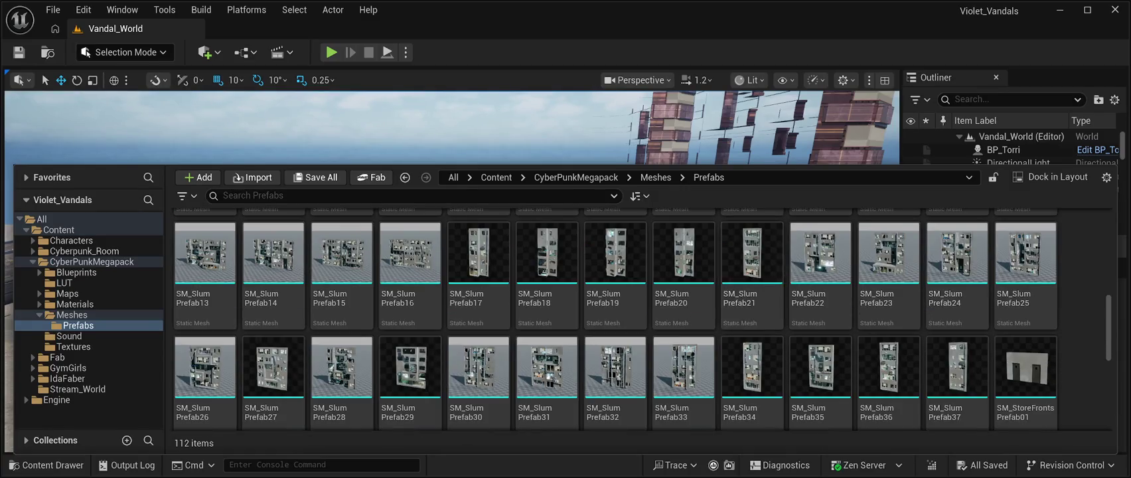
pyautogui.hotkey('ctrl', 'space')
pyautogui.moveTo(298, 402); pyautogui.dragTo(298, 402)
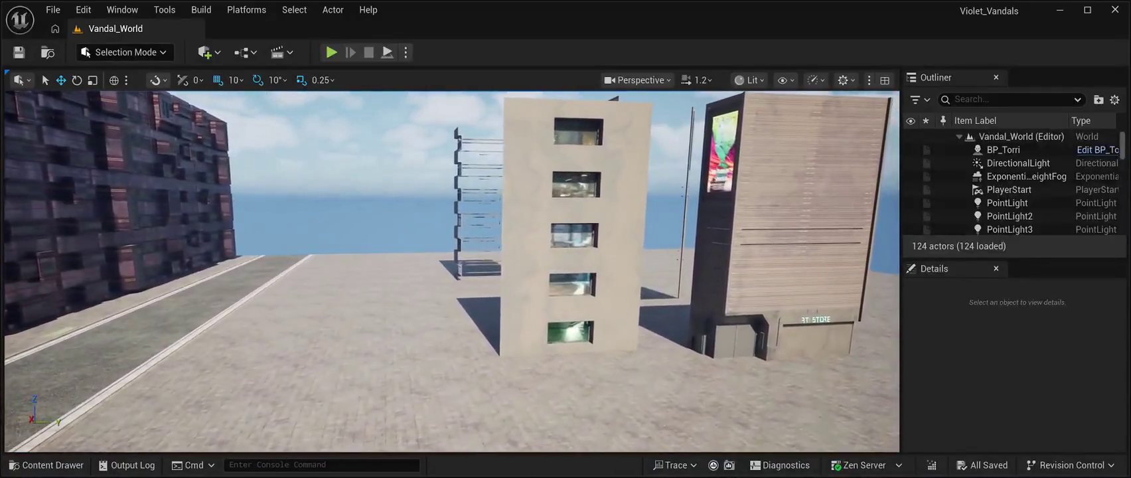
# - Delete buildings SM_CPB01Prefab02, Prefab03, Prefab14 and Prefab01 from the street, leaving 120 actors
pyautogui.click(578, 299)
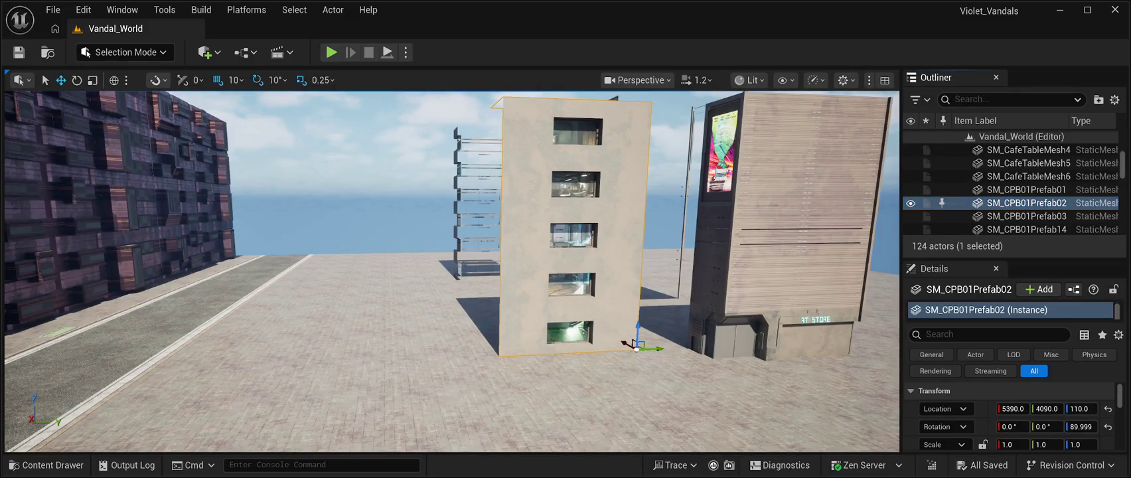
pyautogui.press('Delete')
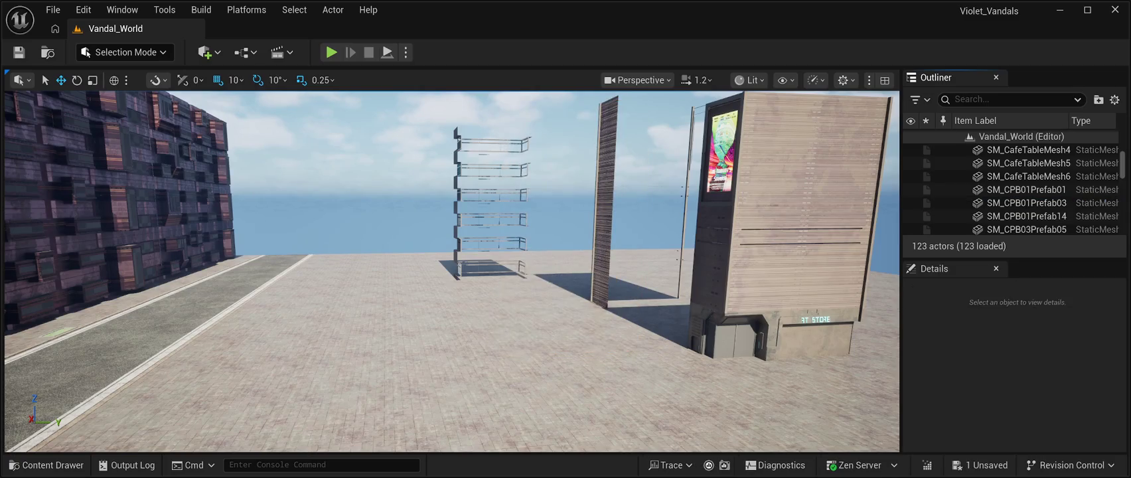
pyautogui.click(1026, 202)
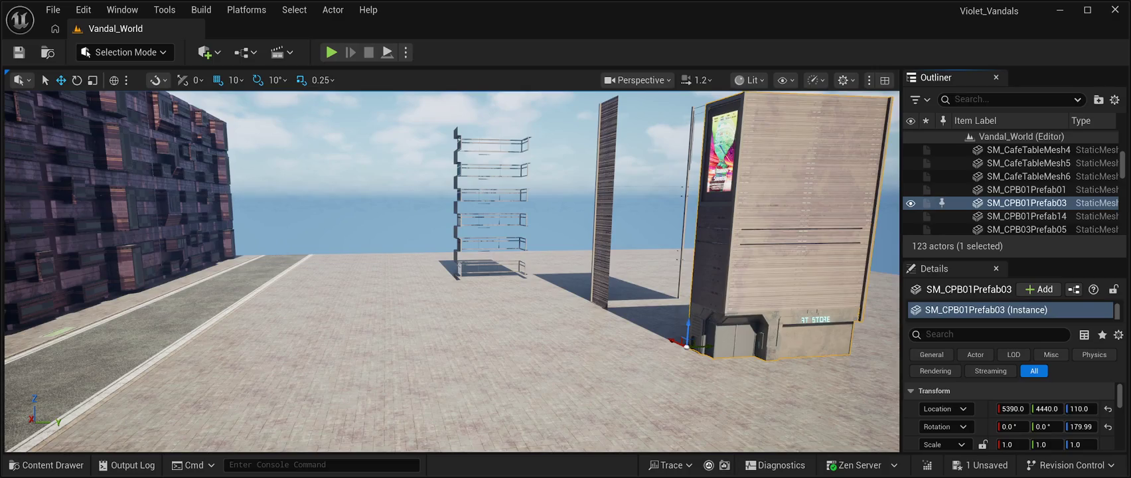
pyautogui.press('Delete')
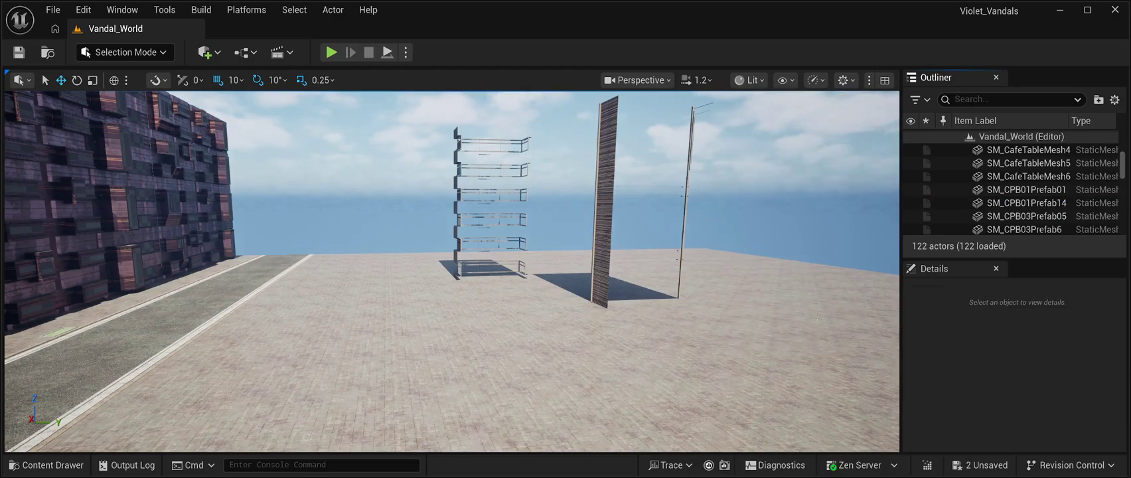
pyautogui.press('w')
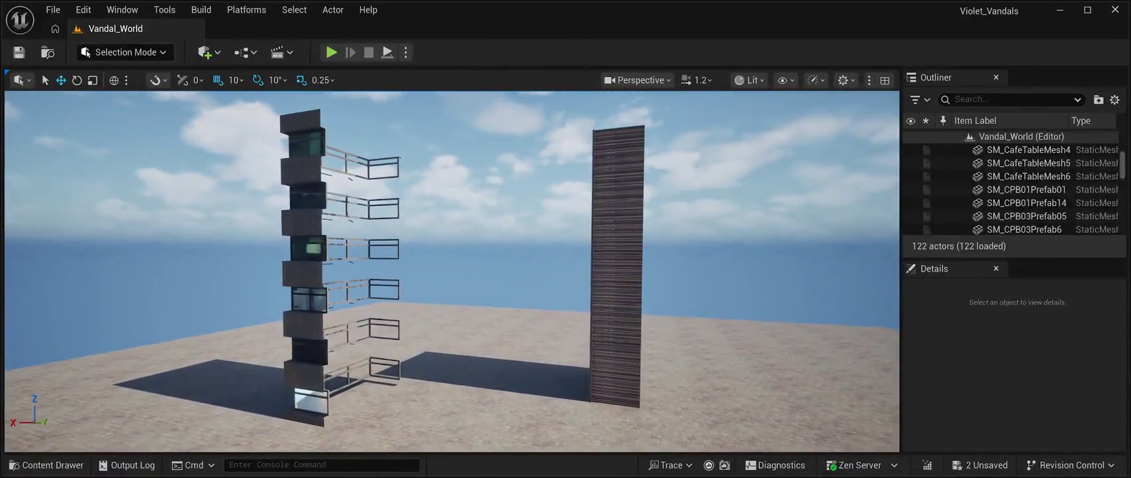
pyautogui.click(1026, 203)
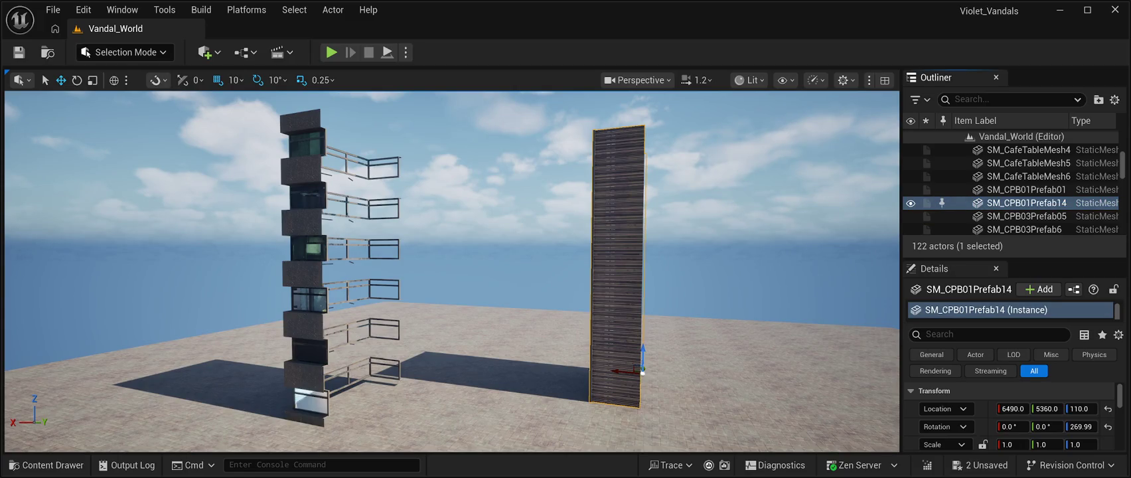
pyautogui.press('Delete')
pyautogui.press('w')
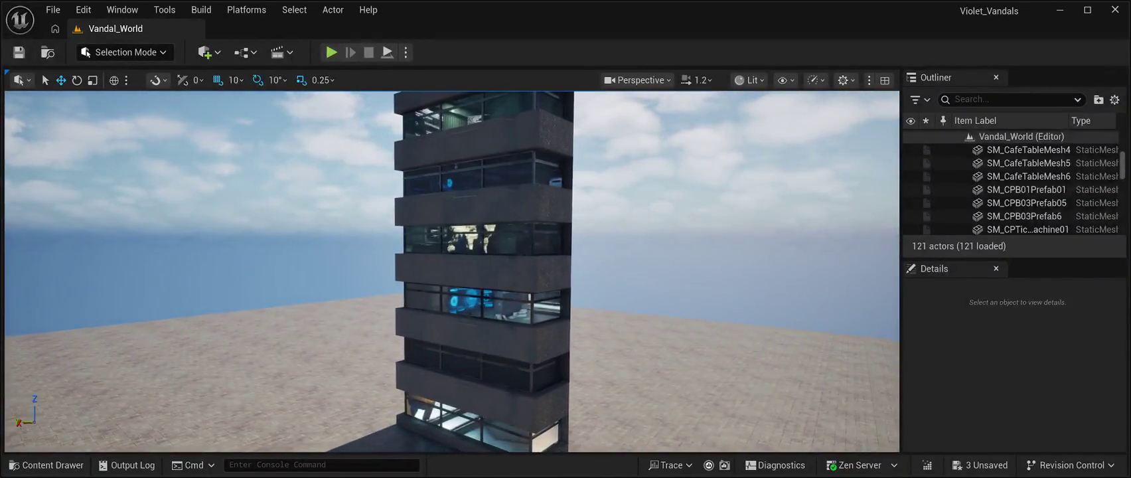
pyautogui.click(483, 319)
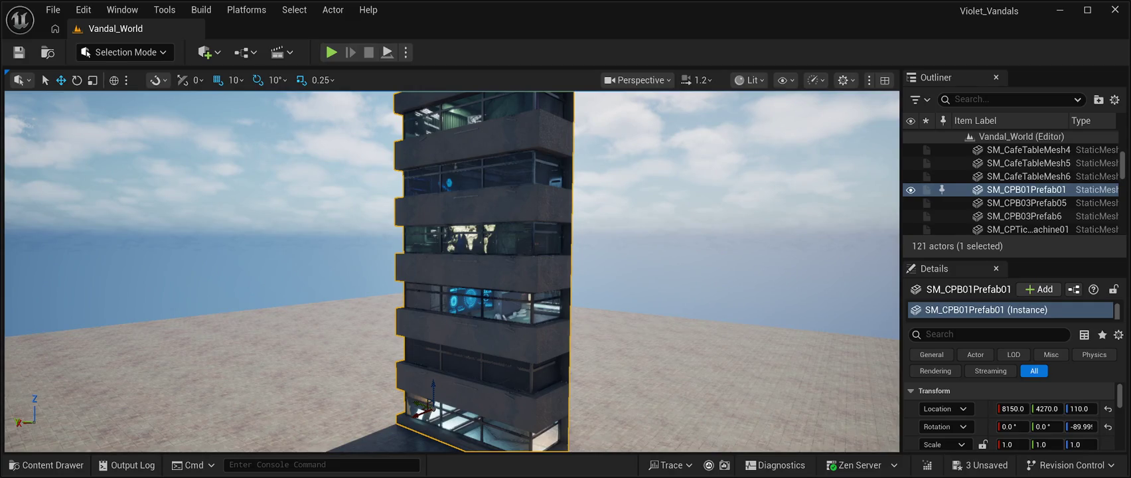
pyautogui.press('Delete')
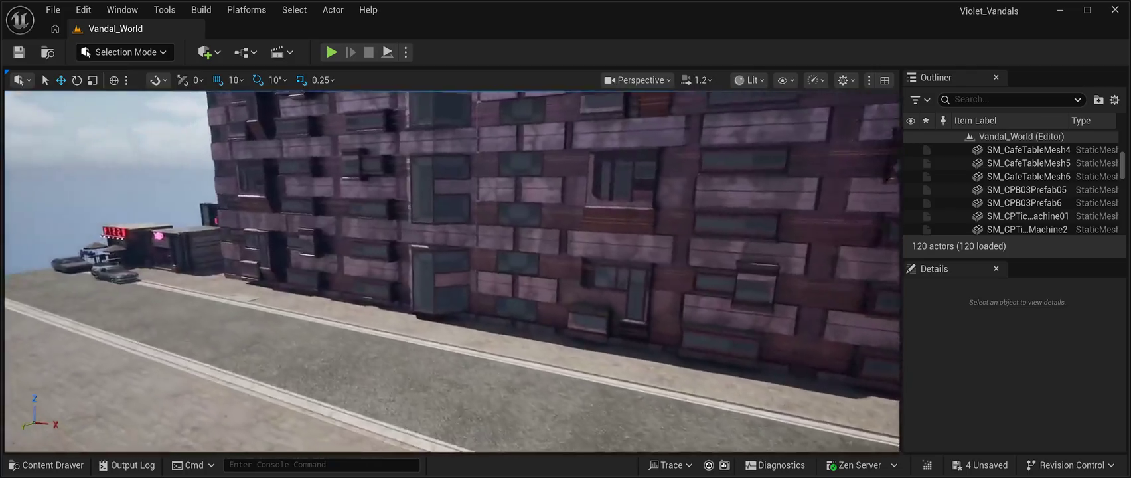
pyautogui.moveTo(345, 324); pyautogui.dragTo(264, 323)
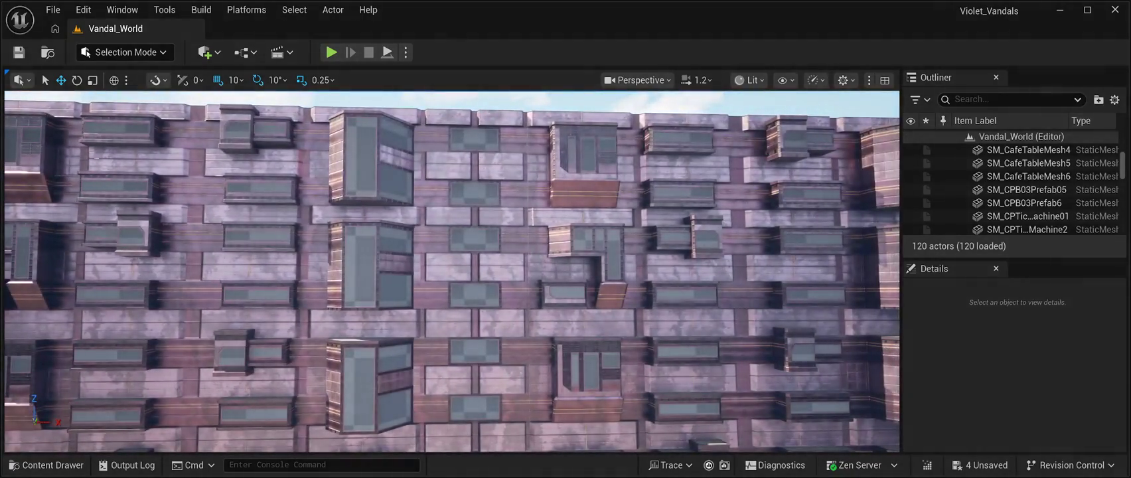
pyautogui.click(1024, 202)
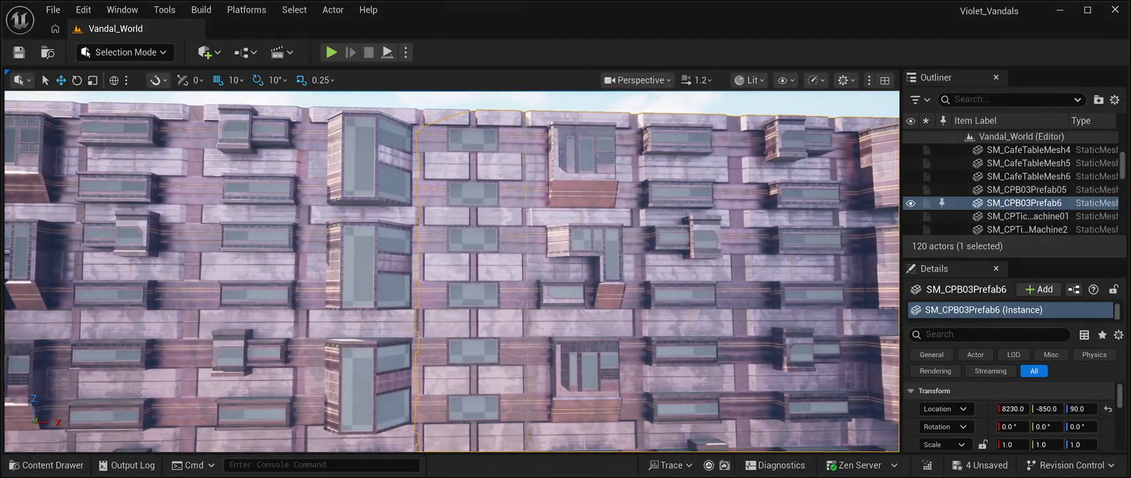
pyautogui.press('Escape')
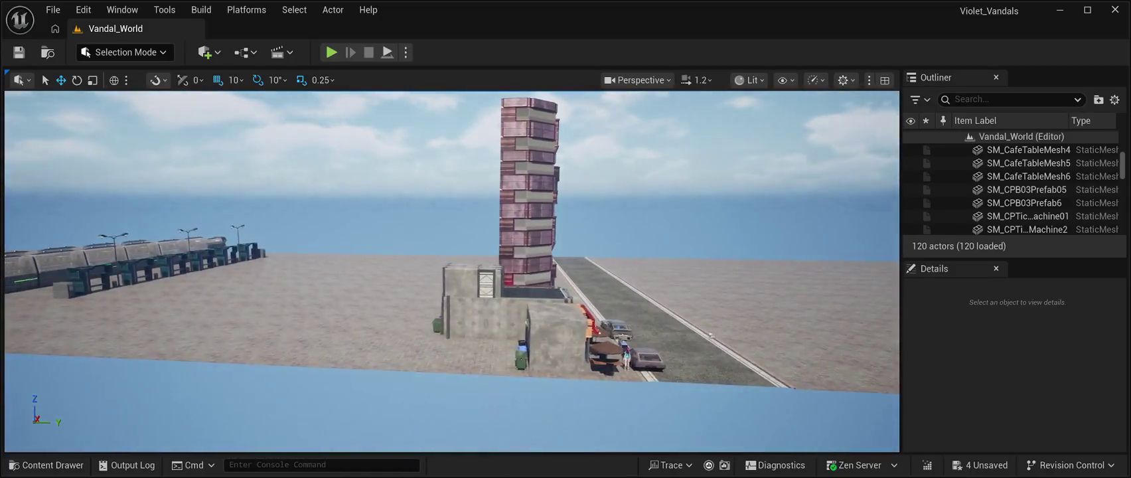
pyautogui.click(528, 199)
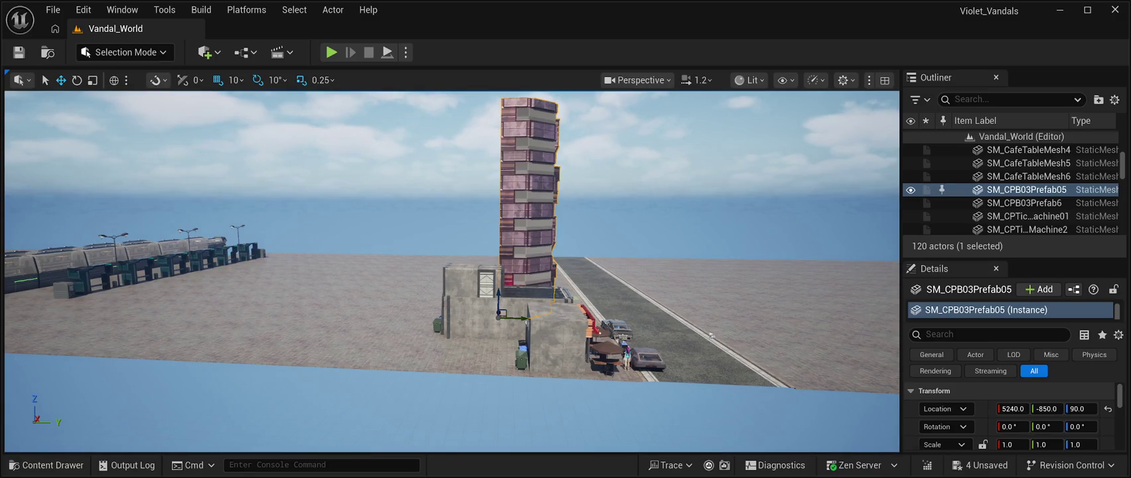
pyautogui.press('Escape')
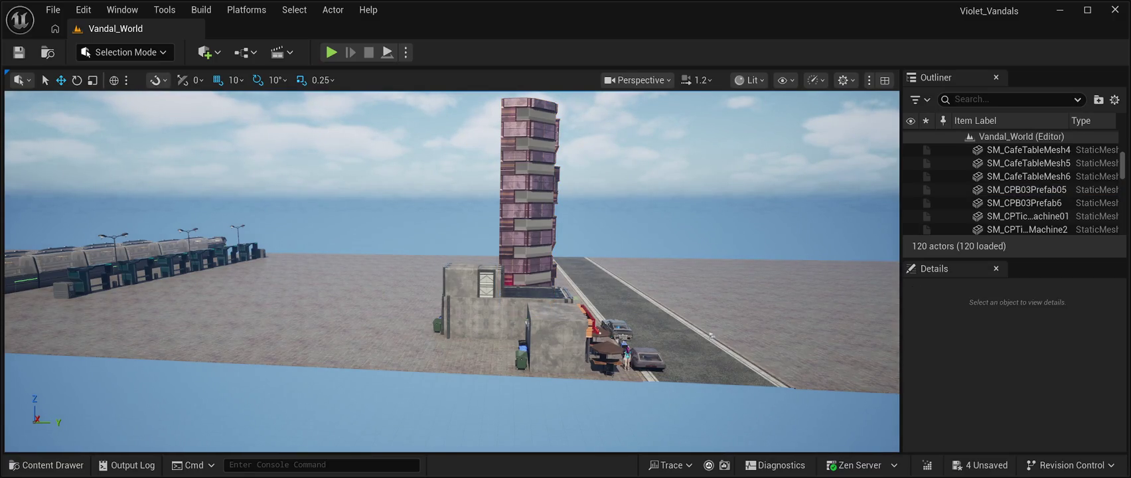
pyautogui.scroll(-10, 652, 400)
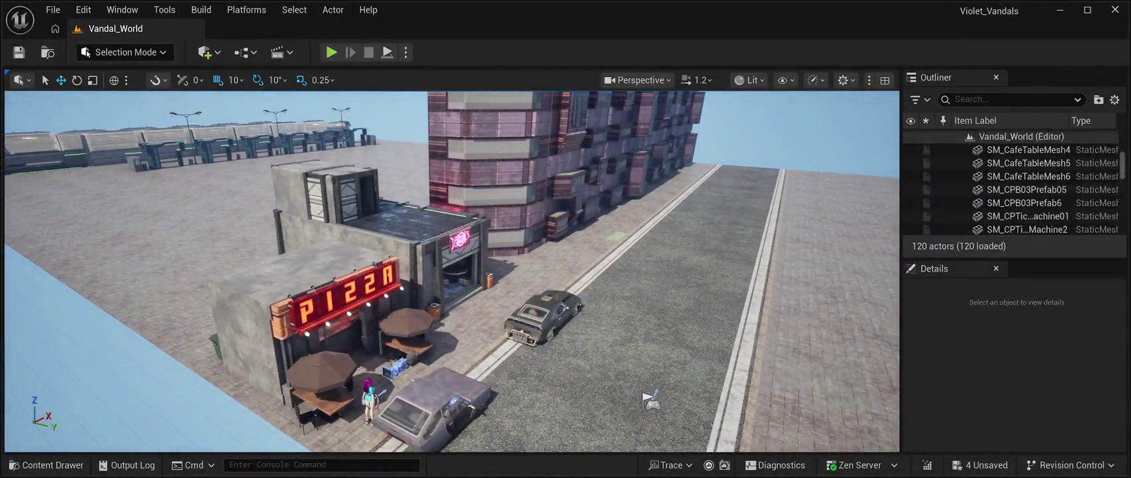
pyautogui.scroll(3, 686, 428)
pyautogui.scroll(10, 685, 428)
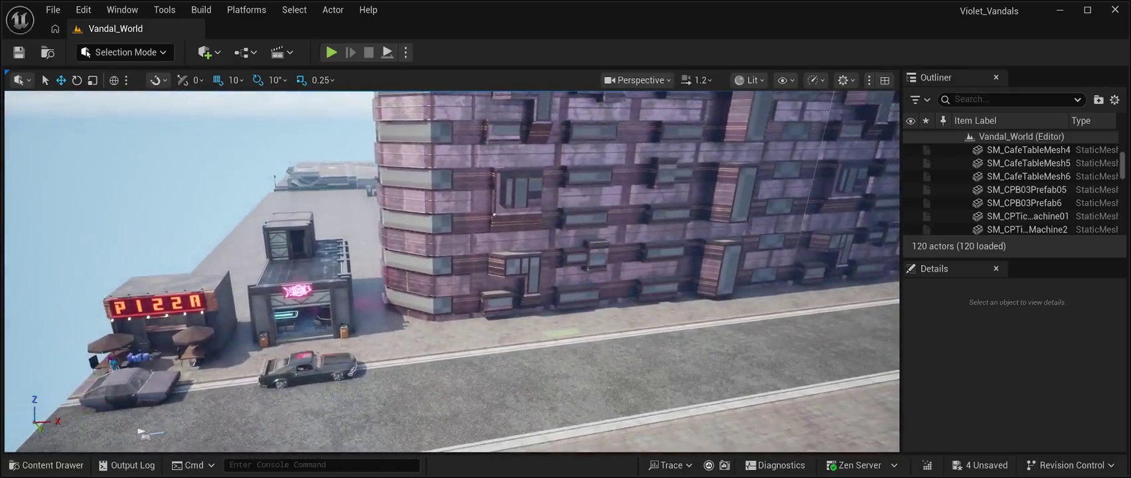
# - Slide SM_CPB03Prefab05 to Y -1420 and move SM_CPB03Prefab6 along Y toward it
pyautogui.click(597, 199)
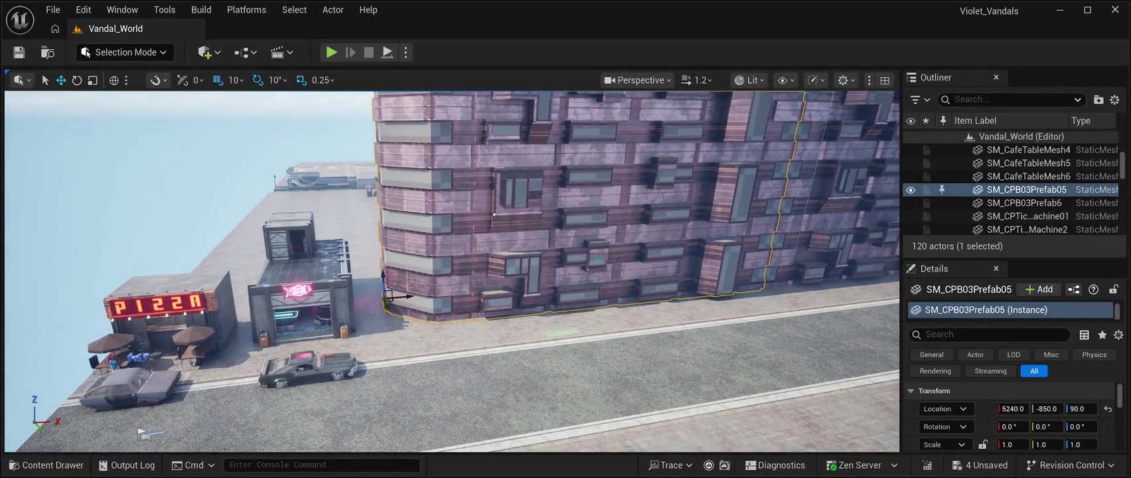
pyautogui.moveTo(389, 296); pyautogui.dragTo(380, 276)
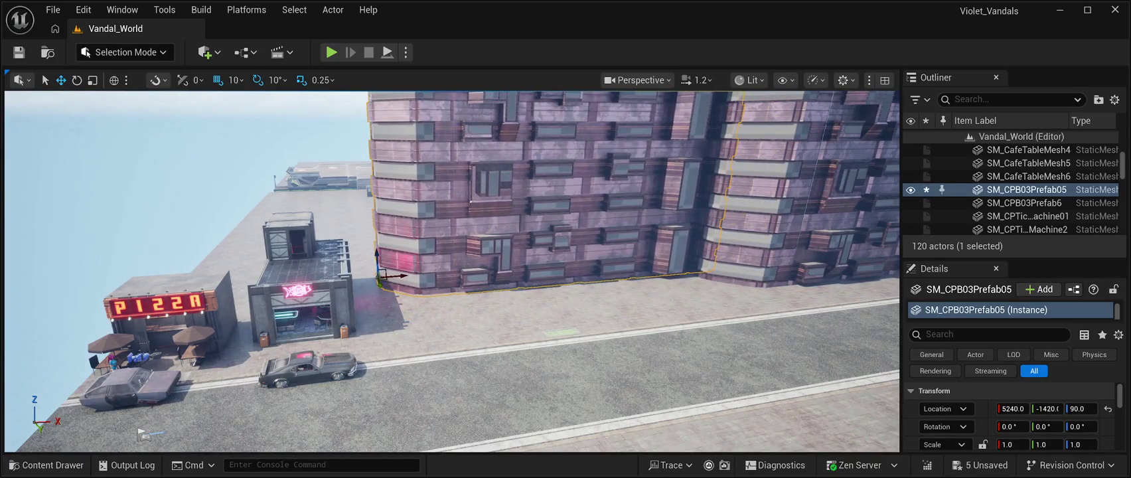
pyautogui.click(763, 232)
pyautogui.moveTo(702, 278)
pyautogui.mouseDown()
pyautogui.moveTo(697, 267)
pyautogui.moveTo(890, 272)
pyautogui.mouseUp()
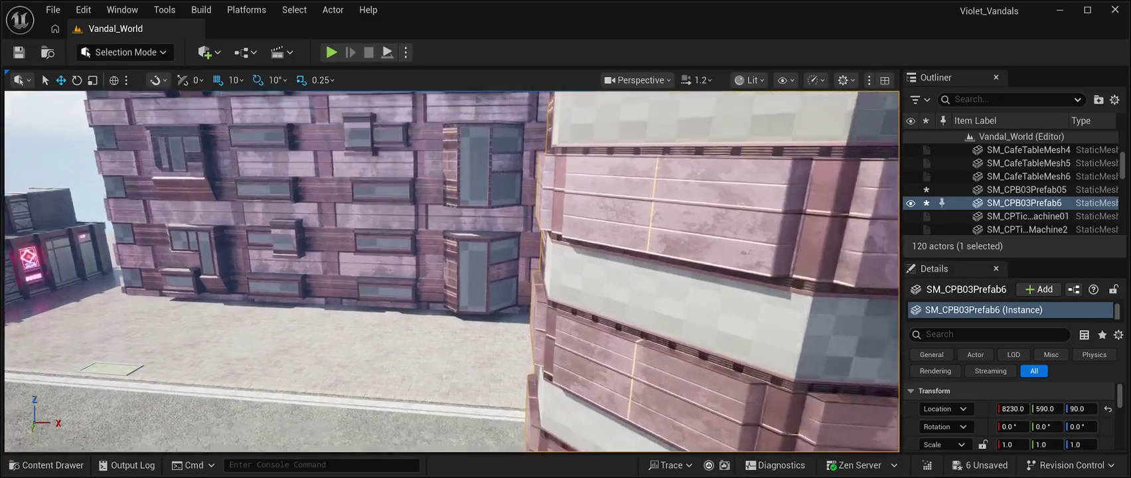
pyautogui.scroll(-5, 452, 272)
pyautogui.moveTo(496, 328); pyautogui.dragTo(550, 204)
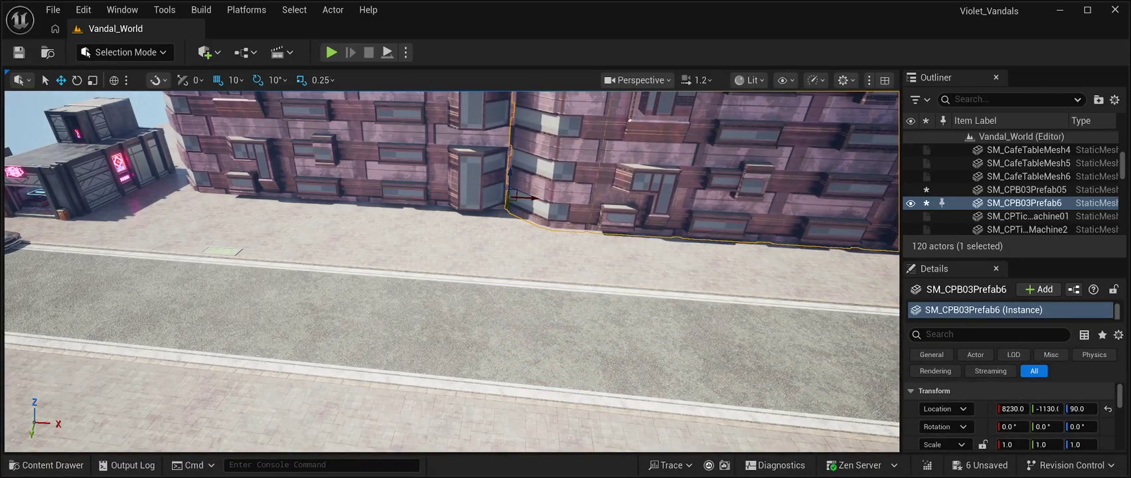
# - Fine-tune SM_CPB03Prefab6 to X 8260, Y -1400 so the facades form one wall
pyautogui.press('f')
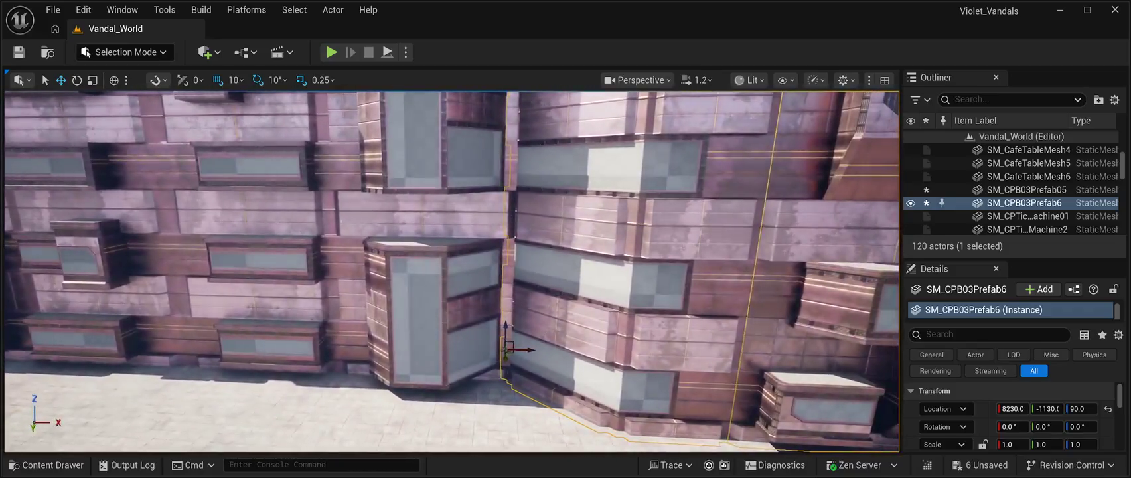
pyautogui.moveTo(451, 272)
pyautogui.mouseDown()
pyautogui.moveTo(471, 219)
pyautogui.moveTo(371, 225)
pyautogui.moveTo(352, 246)
pyautogui.moveTo(355, 196)
pyautogui.moveTo(259, 214)
pyautogui.mouseUp()
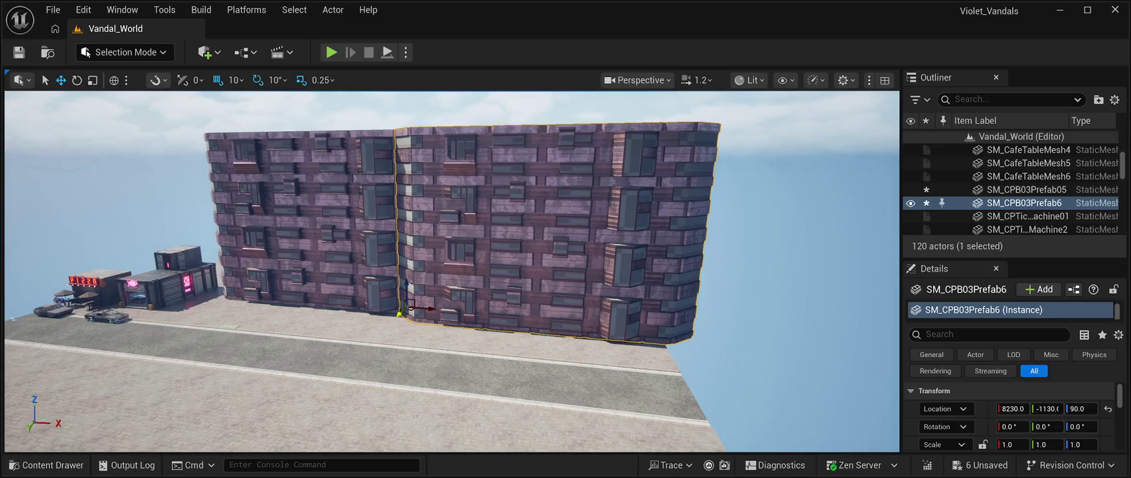
pyautogui.moveTo(408, 309); pyautogui.dragTo(407, 308)
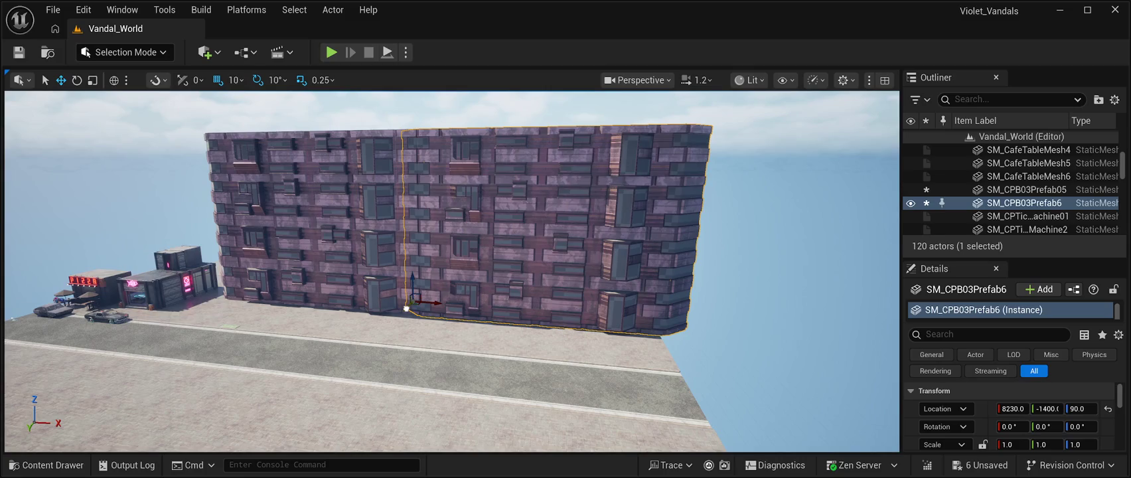
pyautogui.moveTo(438, 303); pyautogui.dragTo(440, 300)
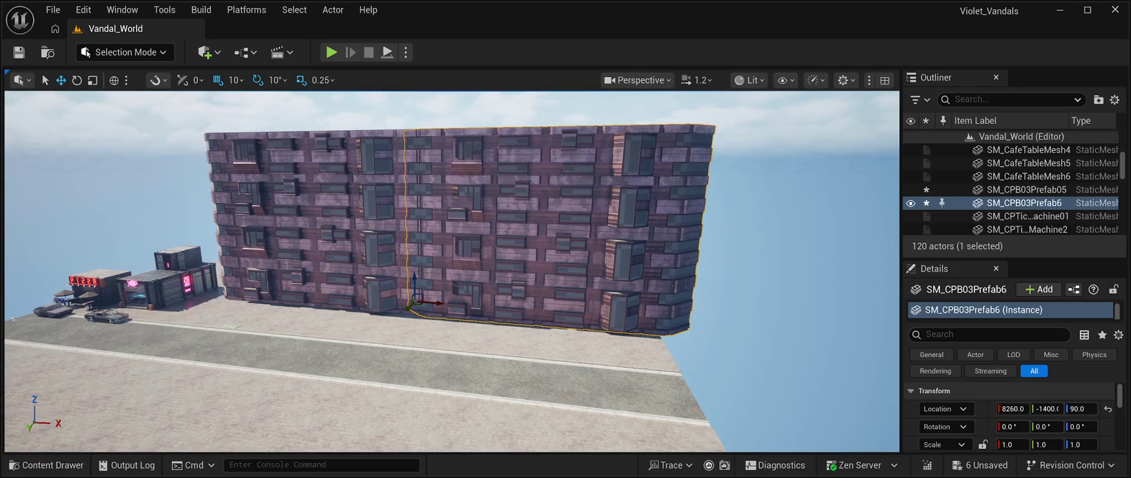
pyautogui.press('e')
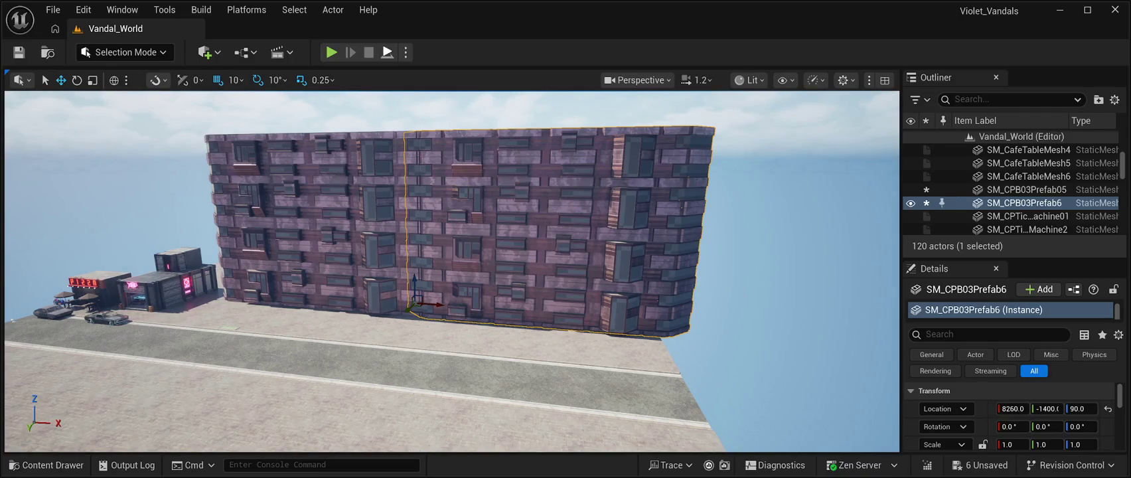
pyautogui.click(387, 52)
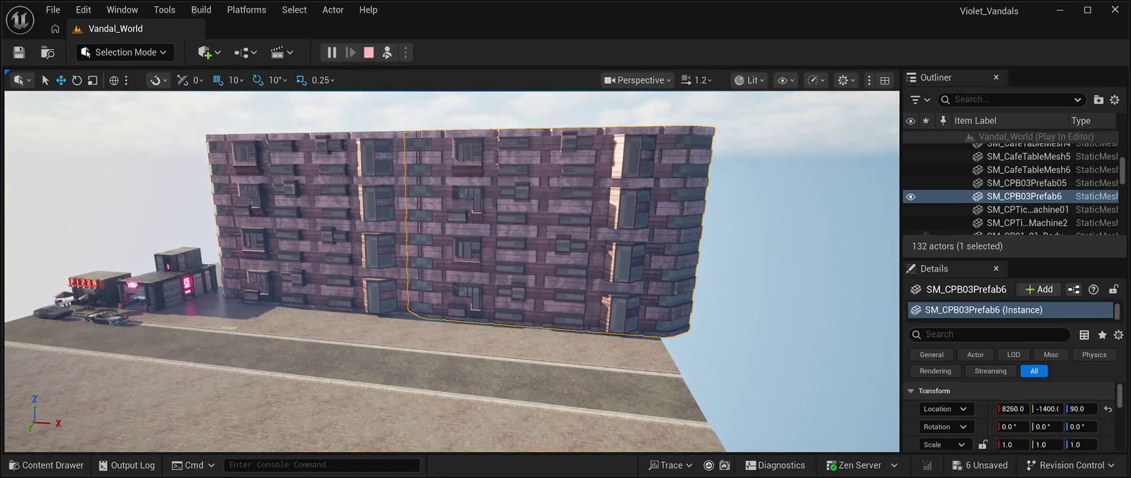
pyautogui.click(369, 52)
pyautogui.scroll(6, 451, 265)
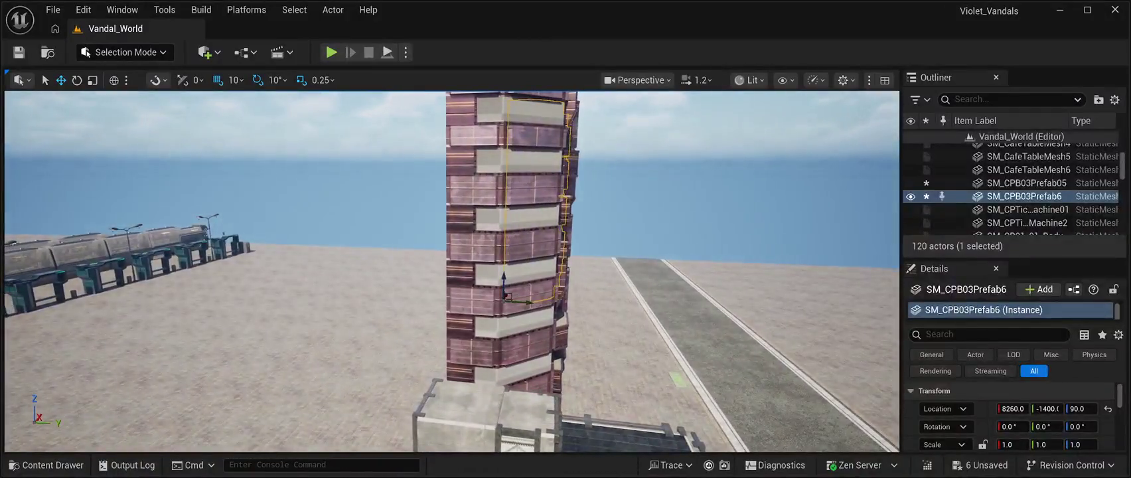
pyautogui.click(1027, 183)
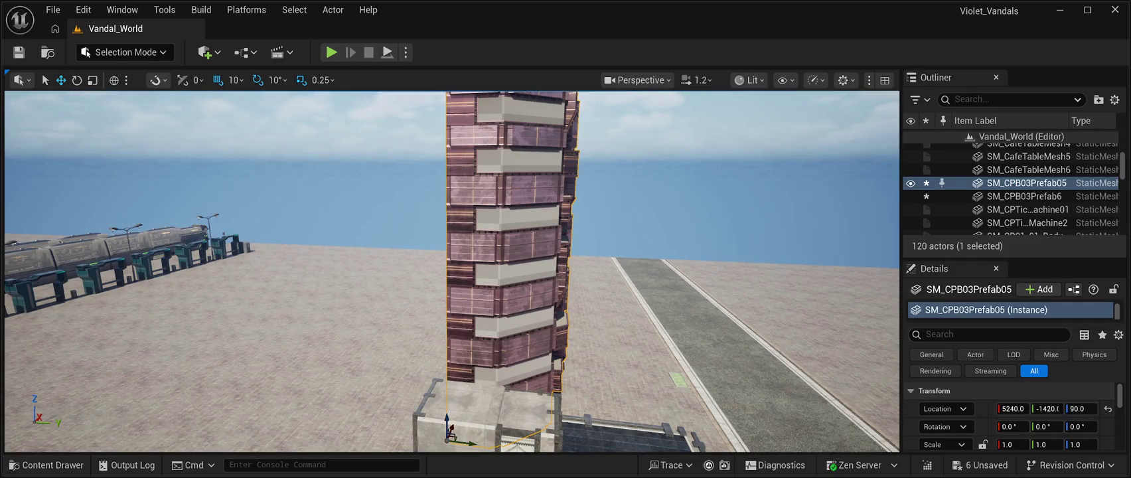
# - Set SM_CPB03Prefab05's Element 1 material to MI_Glass01
pyautogui.click(1022, 183)
pyautogui.scroll(-3, 1008, 411)
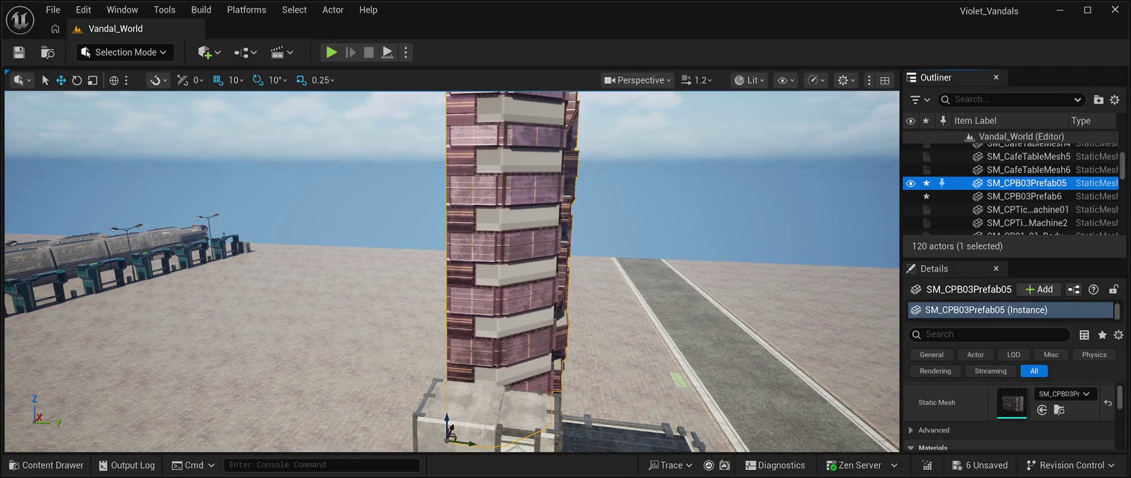
pyautogui.scroll(-2, 1008, 411)
pyautogui.scroll(-2, 1009, 415)
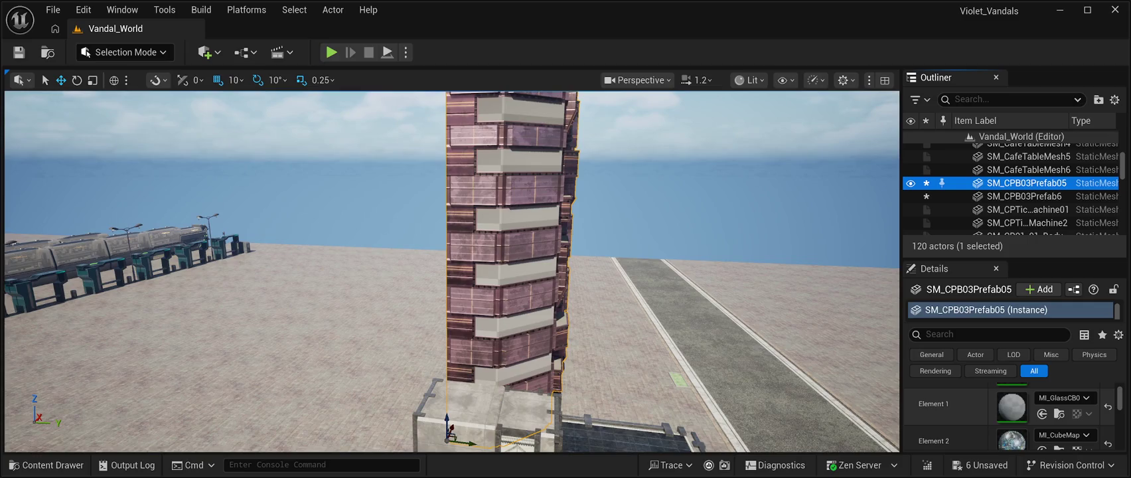
pyautogui.click(1011, 407)
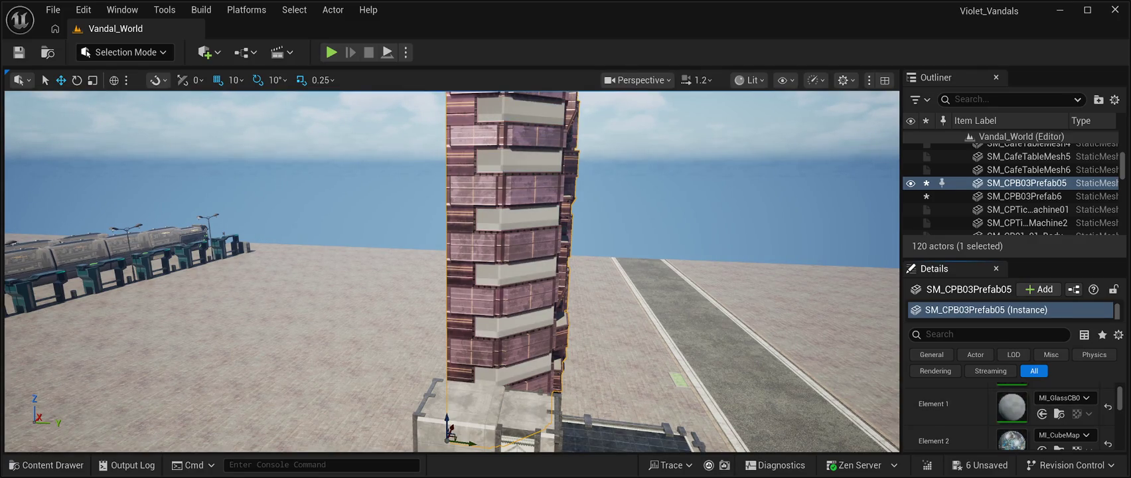
pyautogui.hotkey('ctrl', 'z')
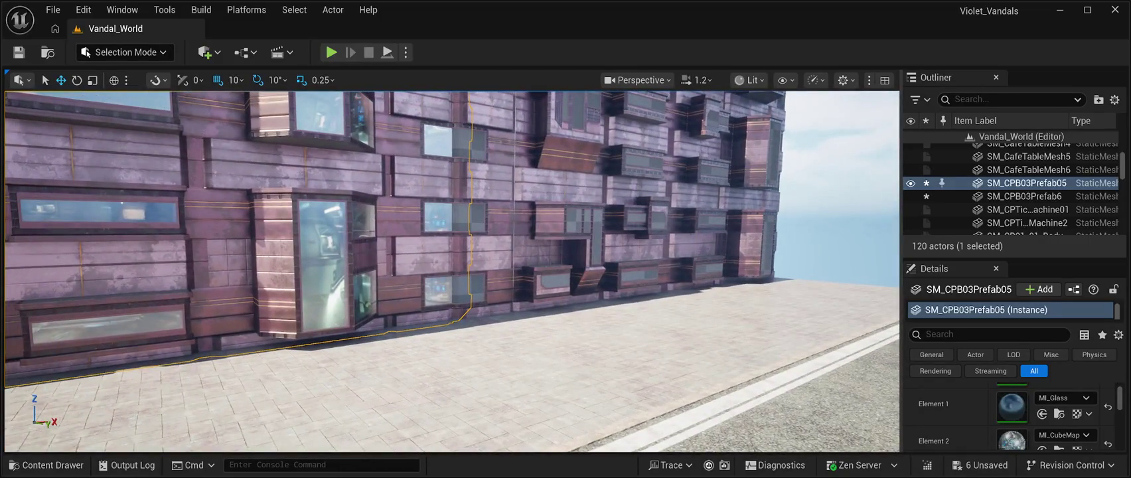
pyautogui.click(564, 199)
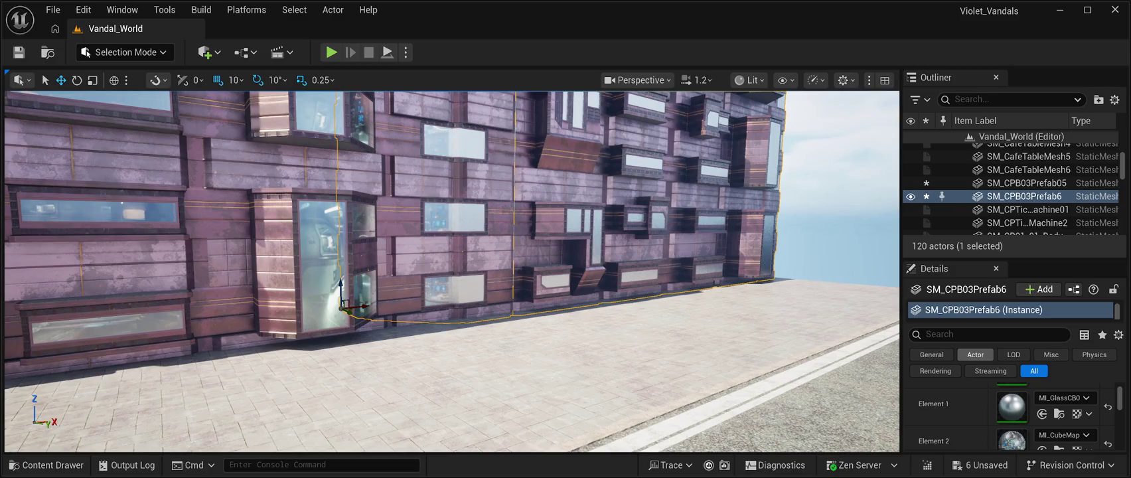
# - Frame SM_CPB03Prefab6 and assign MI_Glass01 to its Element 1 material
pyautogui.press('f')
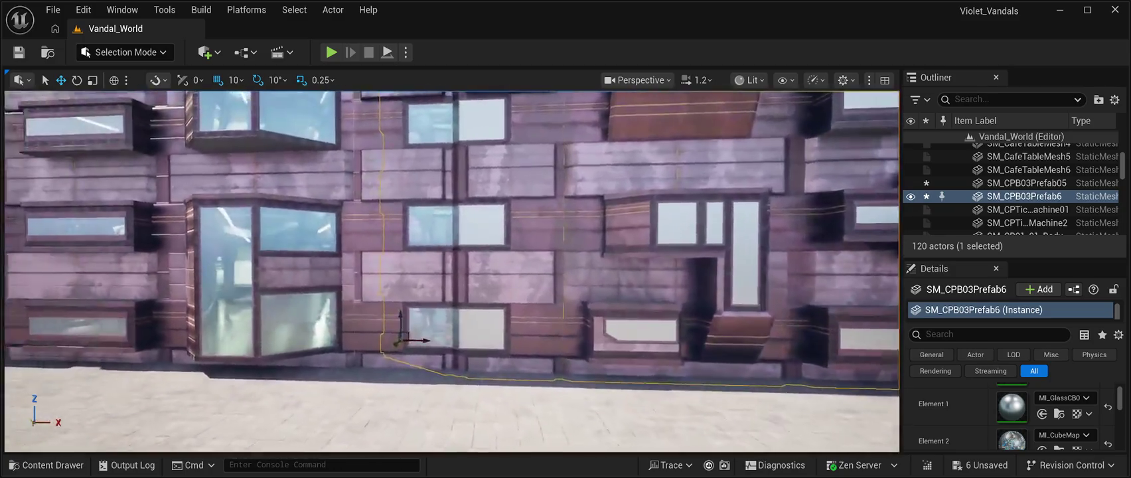
pyautogui.press('d')
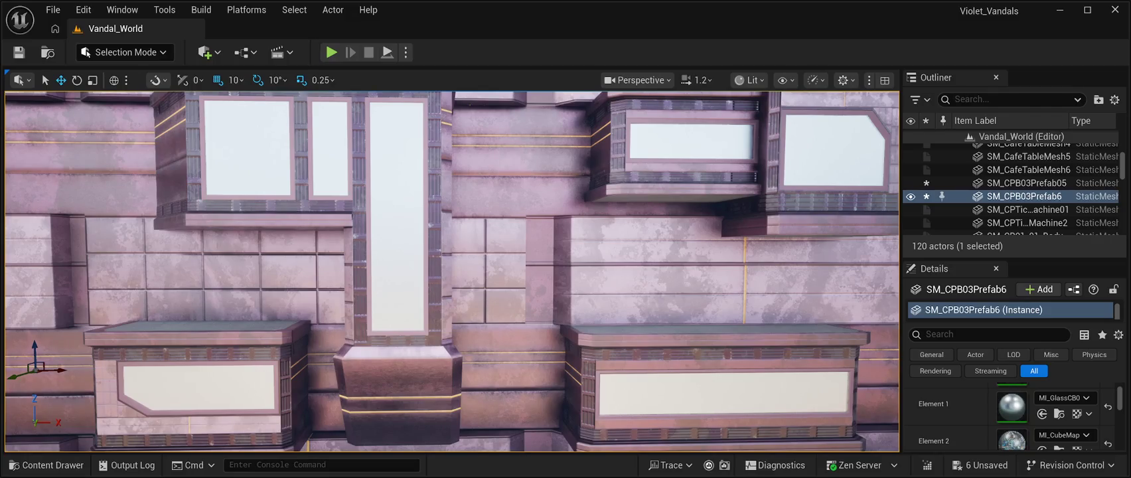
pyautogui.hotkey('ctrl', 'z')
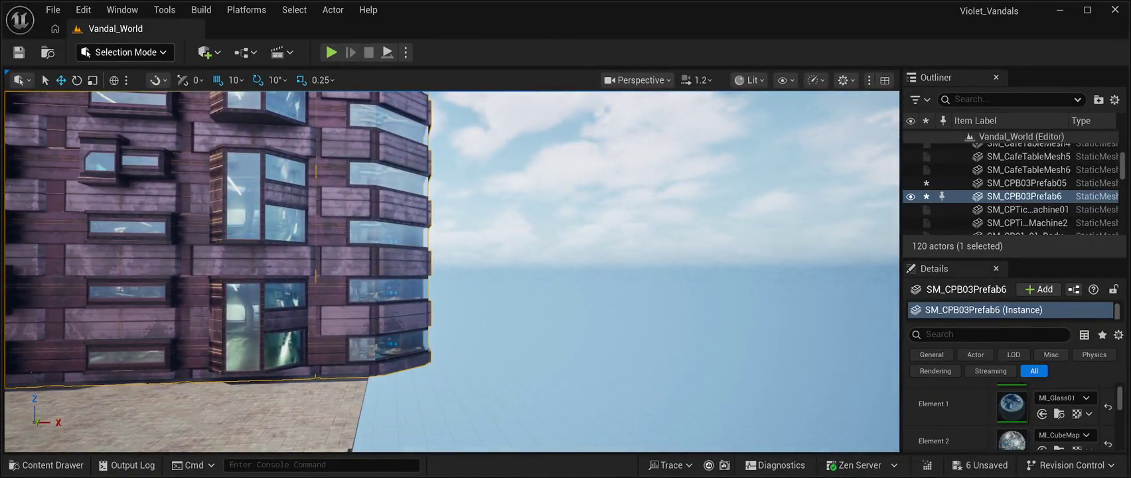
# - Save Vandal_World, then run a Play-in-Editor test of the street and stop it
pyautogui.hotkey('ctrl', 's')
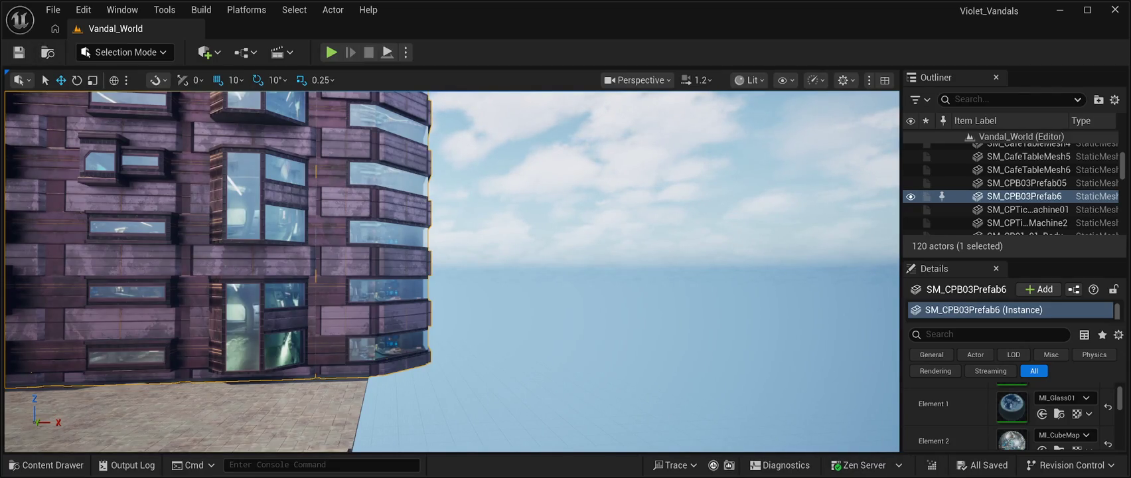
pyautogui.hotkey('alt', 'p')
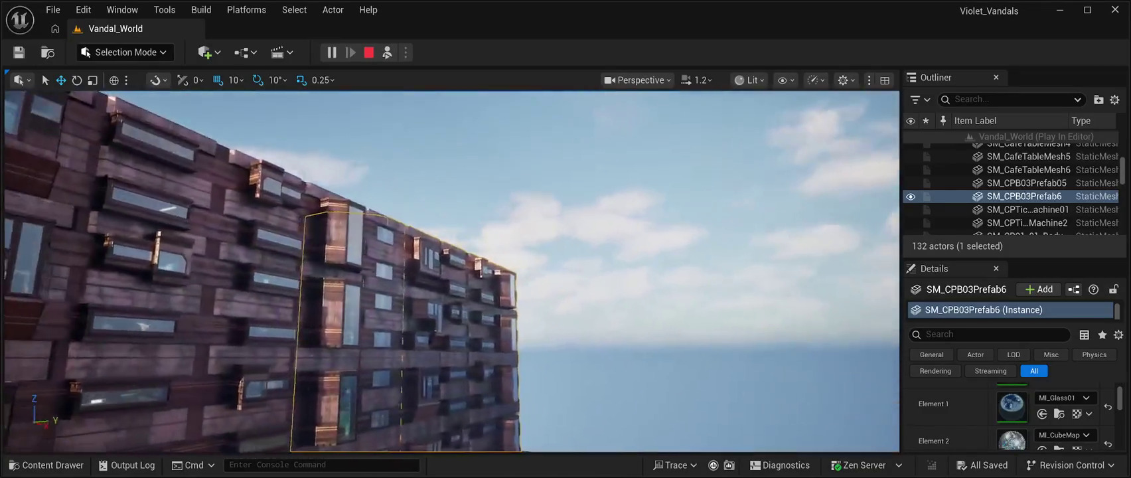
pyautogui.press('Escape')
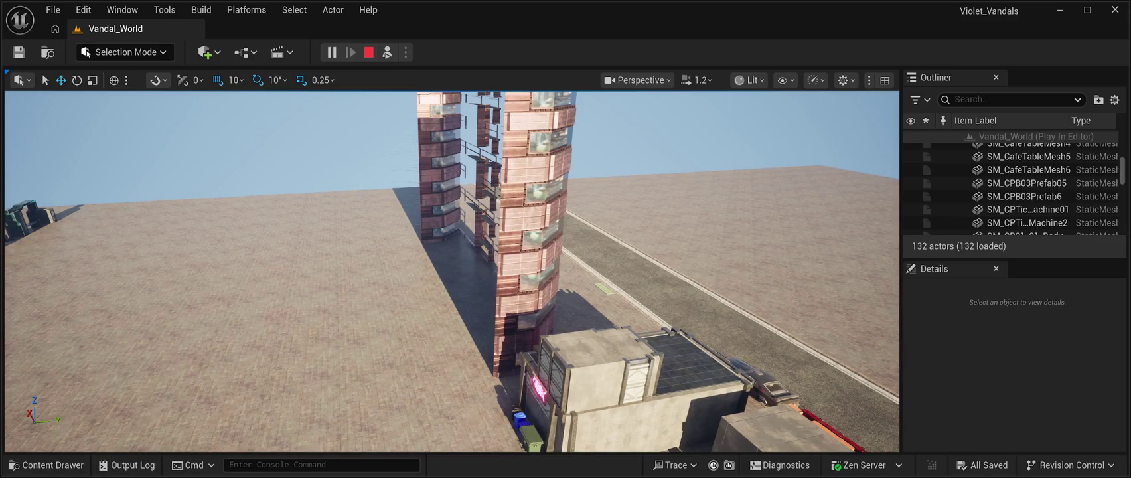
pyautogui.click(368, 53)
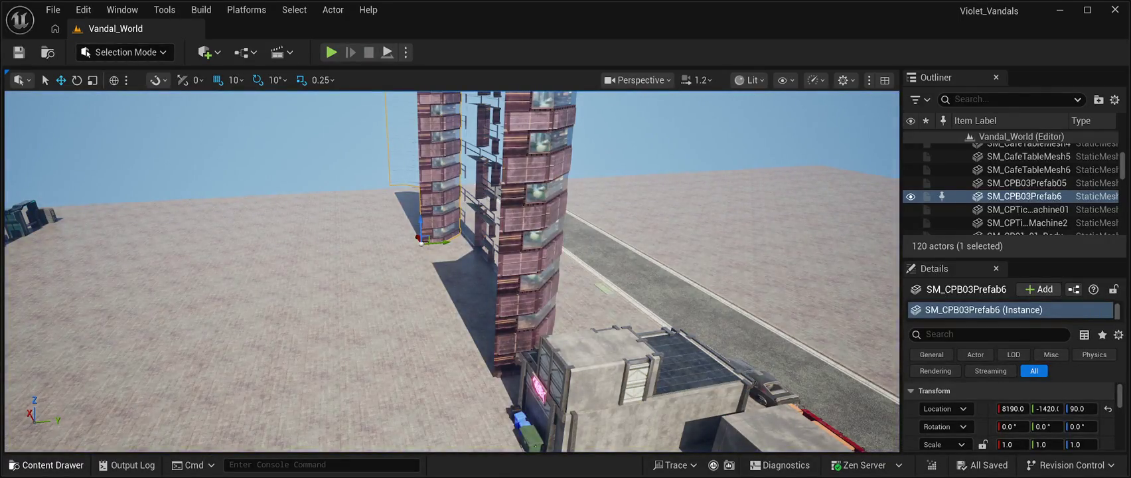
# - Drag SM_CPB03Prefab12 from the CyberPunkMegapack Prefabs folder into the level
pyautogui.hotkey('ctrl', 'space')
pyautogui.scroll(-3, 643, 319)
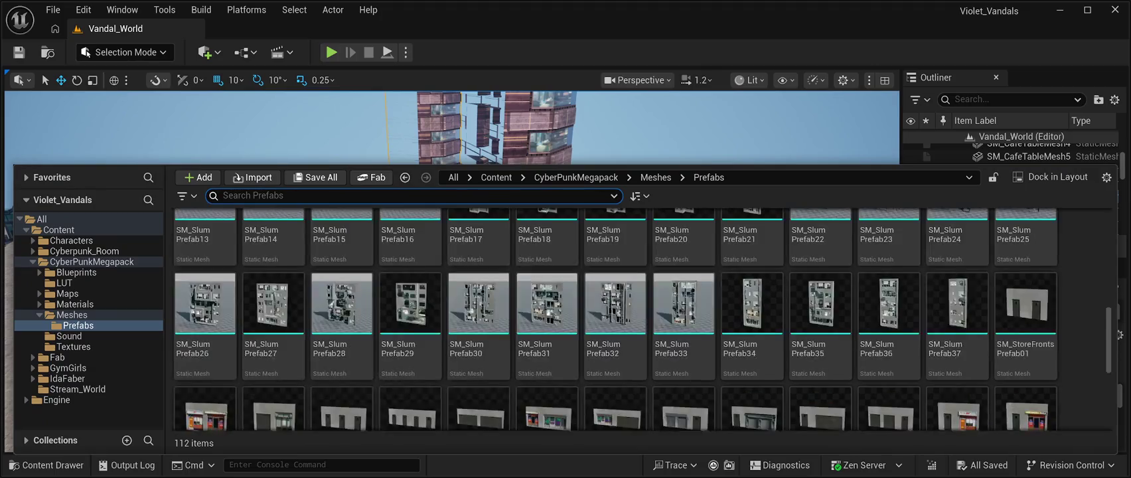
pyautogui.scroll(-5, 547, 312)
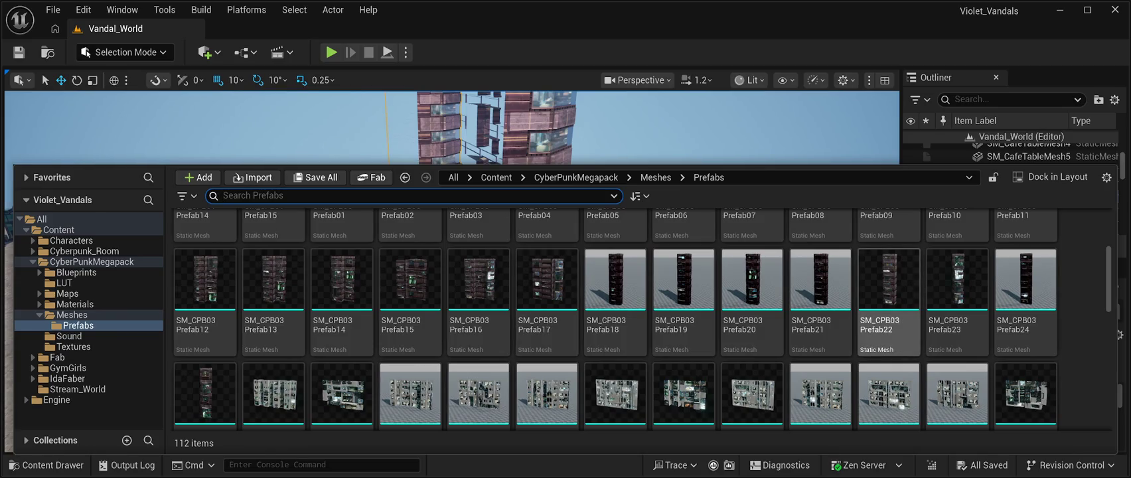
pyautogui.click(223, 195)
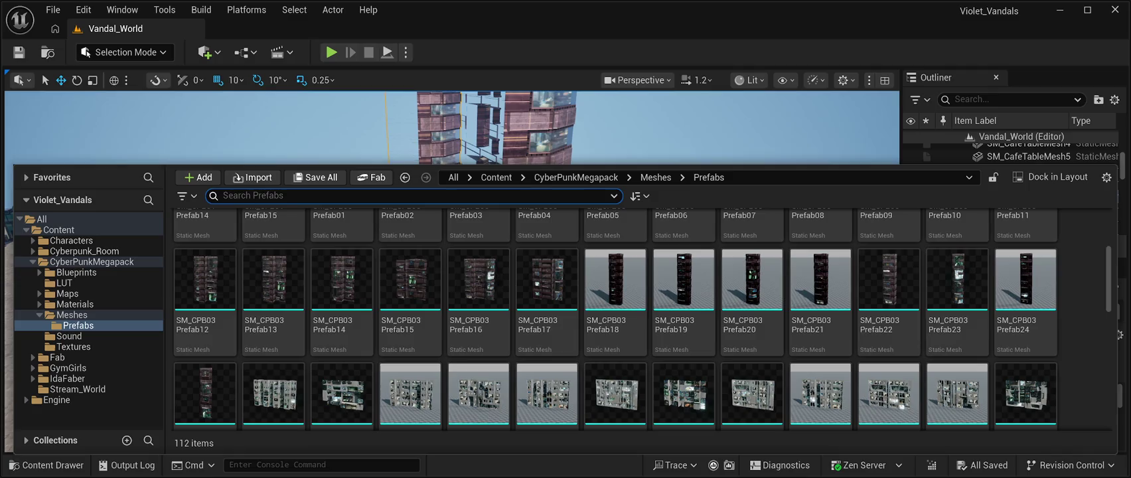
pyautogui.scroll(2, 410, 292)
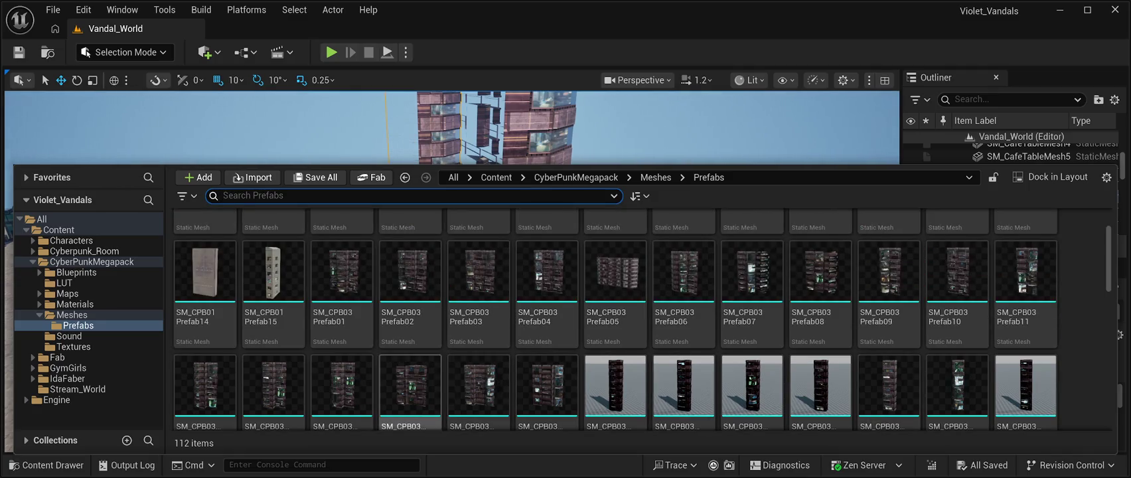
pyautogui.click(205, 385)
pyautogui.moveTo(204, 385); pyautogui.dragTo(212, 165)
# - Save the level, try lowering SM_CPB03Prefab12 along Z, then survey the towers and reselect it
pyautogui.hotkey('ctrl', 's')
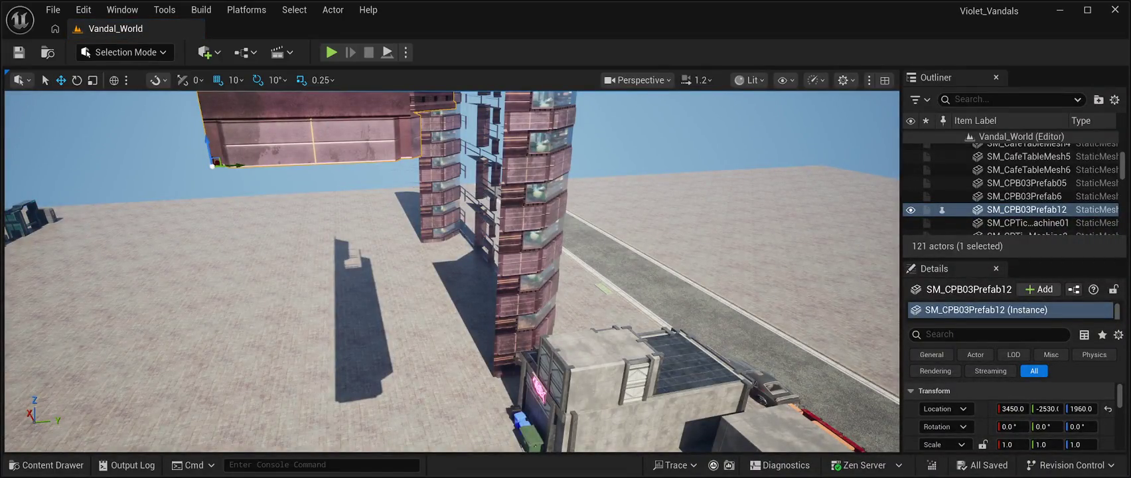
pyautogui.moveTo(212, 166); pyautogui.dragTo(260, 443)
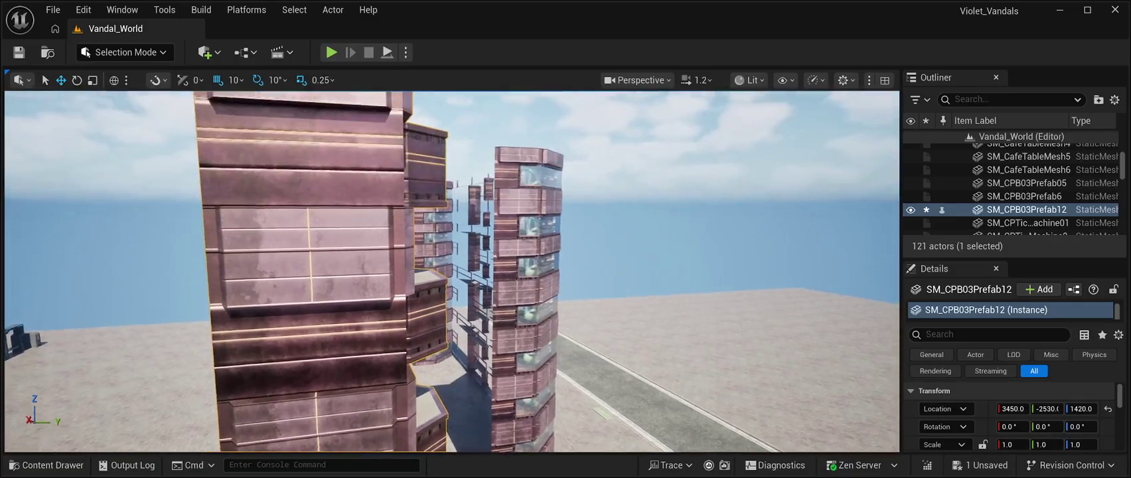
pyautogui.moveTo(451, 272); pyautogui.dragTo(505, 252)
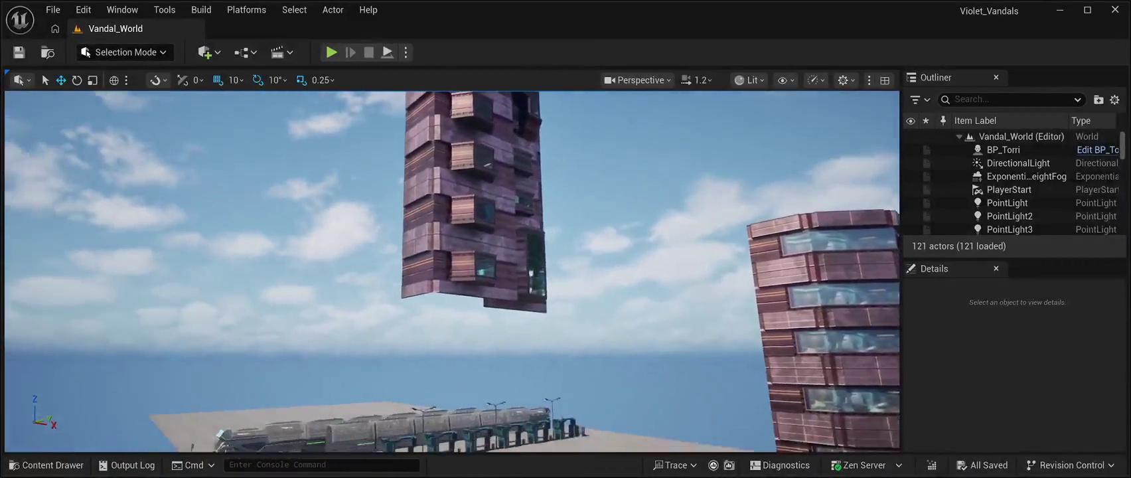
pyautogui.click(424, 199)
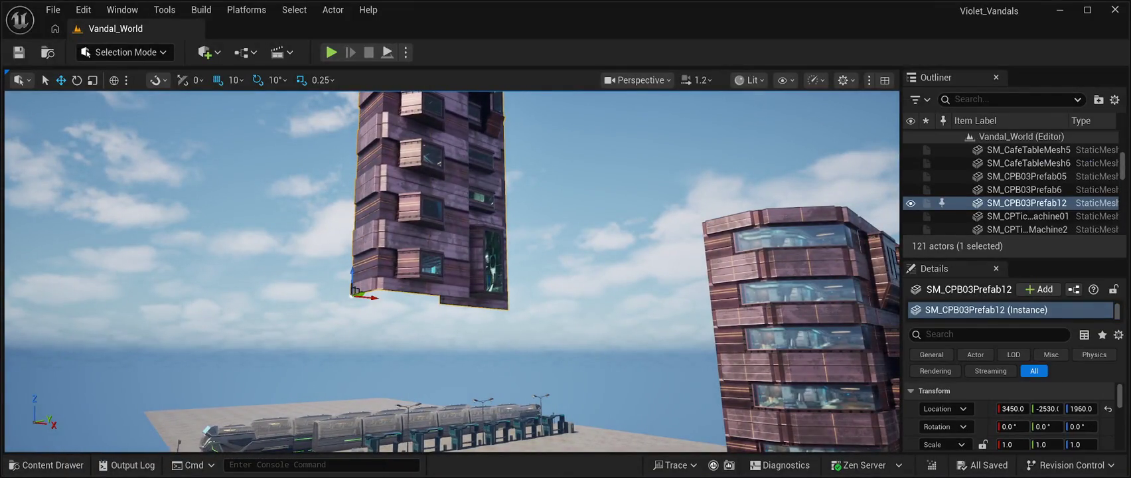
# - Lower the SM_CPB03Prefab12 tower along Z until its base rests on the ground at Z 110
pyautogui.moveTo(353, 279); pyautogui.dragTo(349, 362)
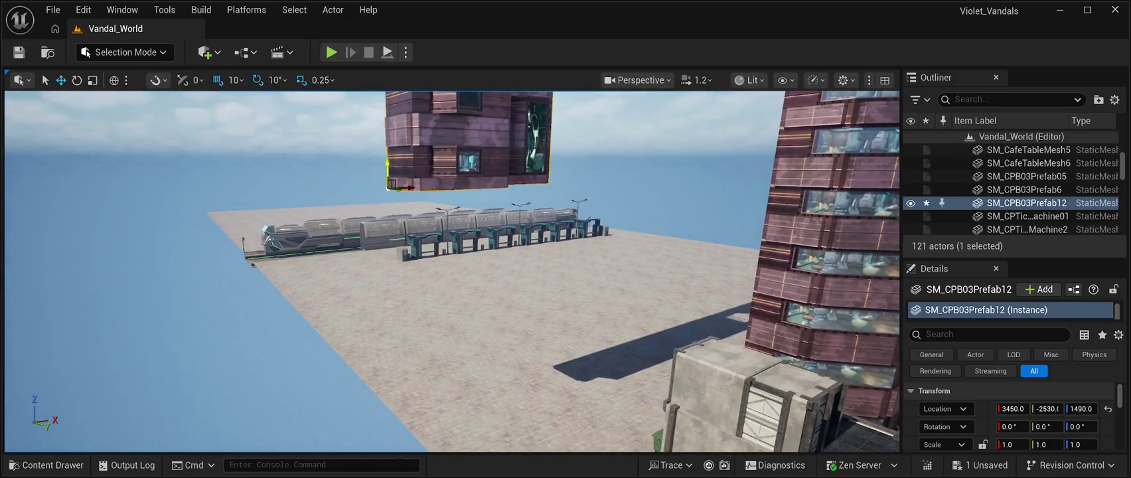
pyautogui.moveTo(388, 174); pyautogui.dragTo(396, 412)
pyautogui.moveTo(451, 371)
pyautogui.mouseDown()
pyautogui.moveTo(454, 389)
pyautogui.moveTo(484, 120)
pyautogui.mouseUp()
# - Rotate the tower about 90° around its vertical axis
pyautogui.click(76, 80)
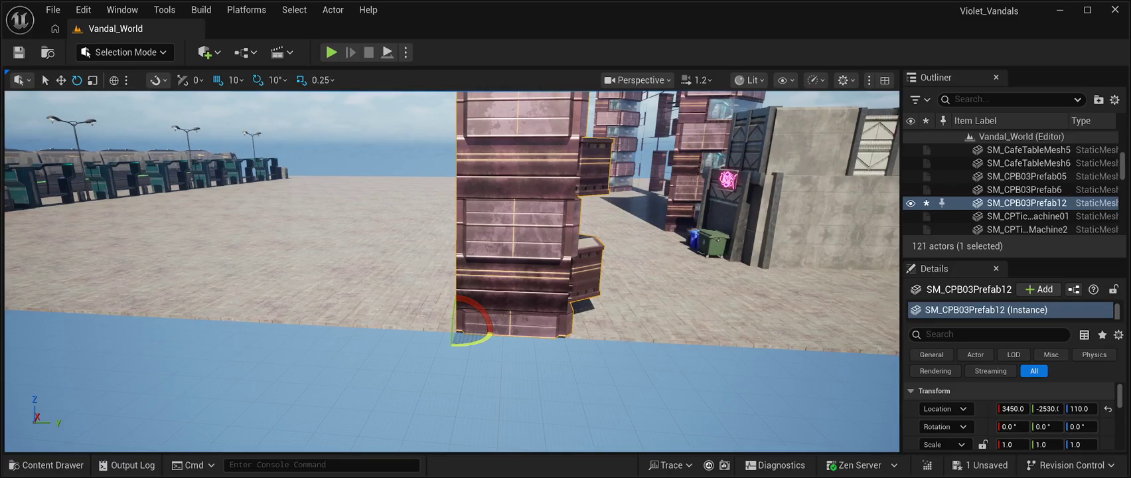
pyautogui.moveTo(472, 335); pyautogui.dragTo(534, 339)
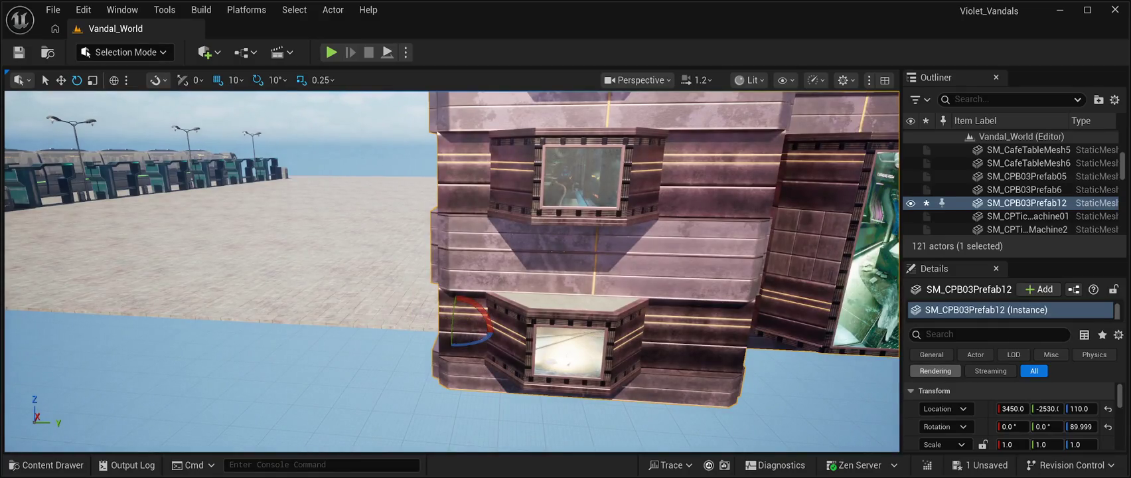
pyautogui.click(989, 334)
# - Filter the tower's Details by 'two' and enable Use Two Sided Lighting and Shadow Two Sided
pyautogui.write('twot')
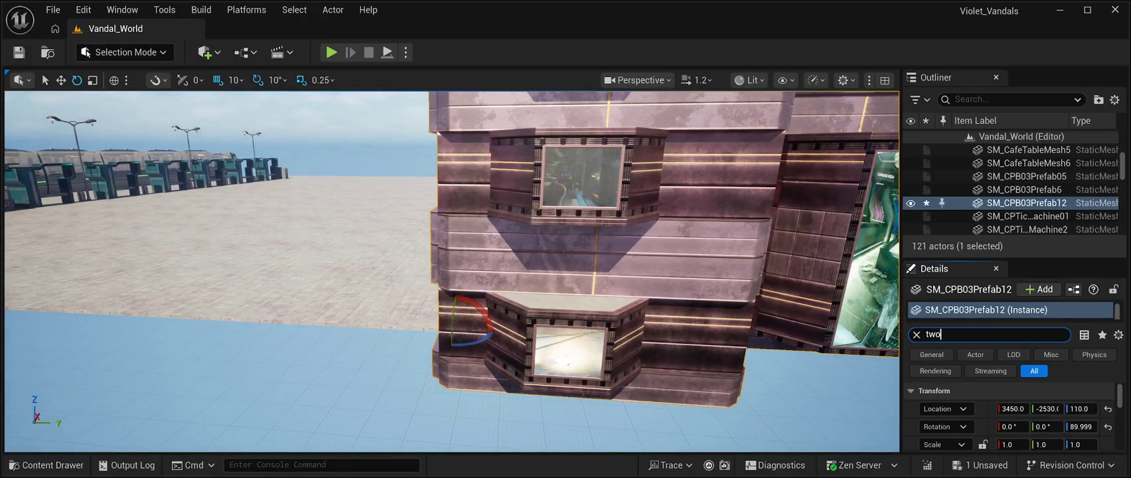
pyautogui.press('BackSpace')
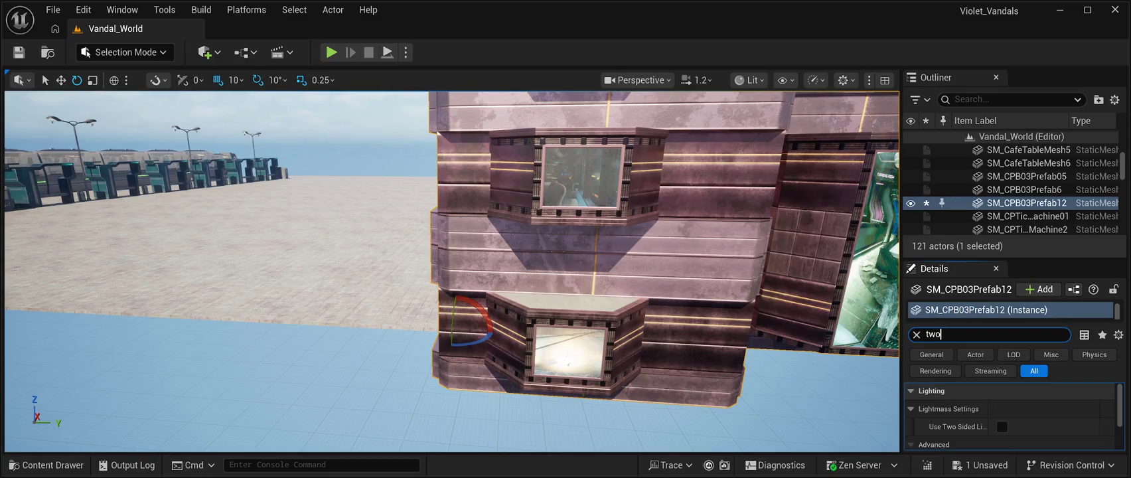
pyautogui.click(1001, 427)
pyautogui.moveTo(901, 266); pyautogui.dragTo(794, 265)
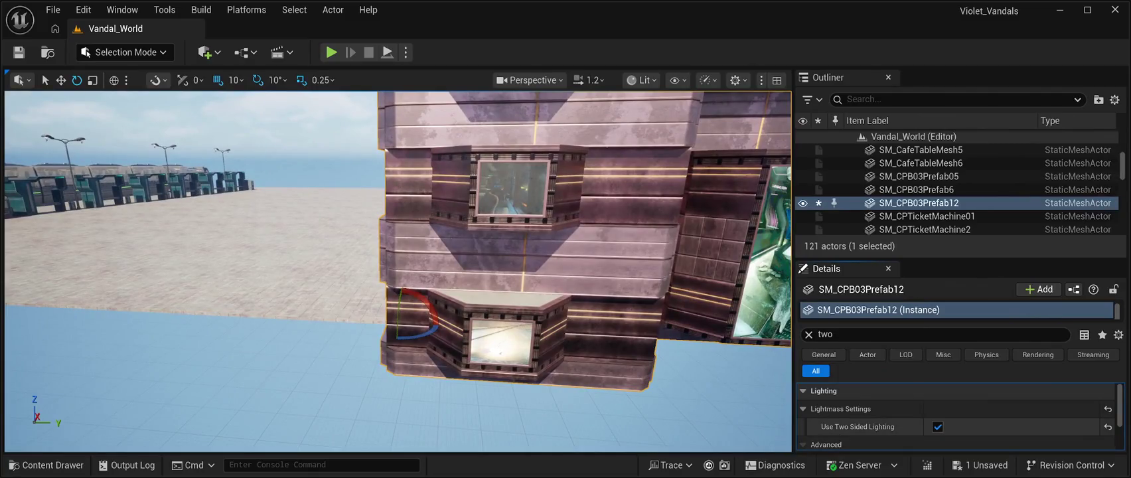
pyautogui.scroll(-3, 956, 414)
pyautogui.scroll(1, 956, 415)
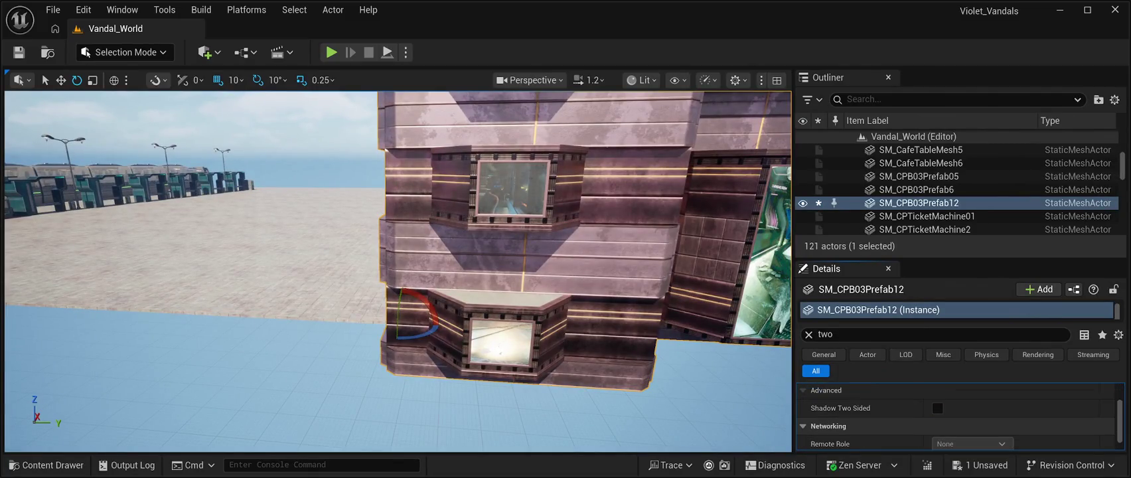
pyautogui.click(937, 408)
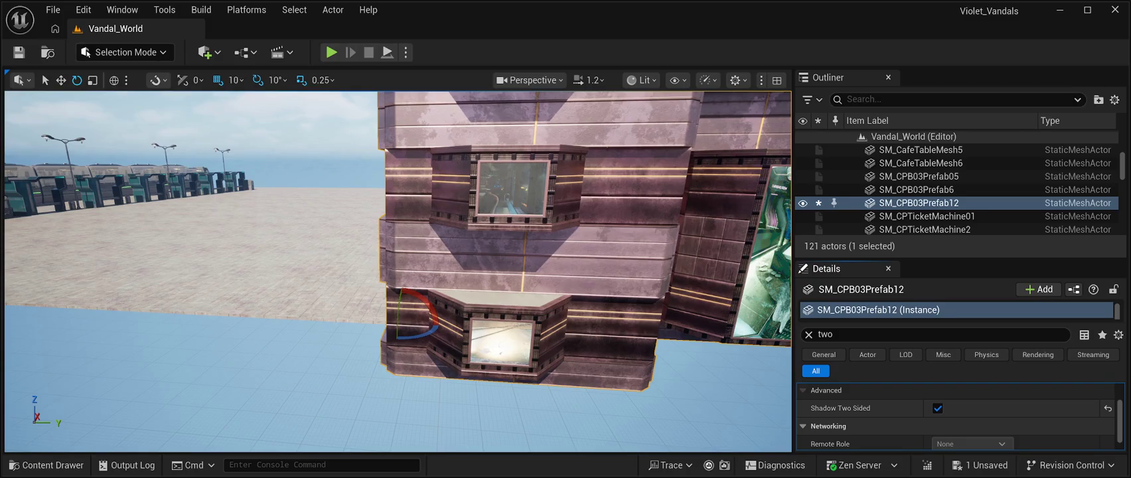
pyautogui.moveTo(399, 266); pyautogui.dragTo(415, 325)
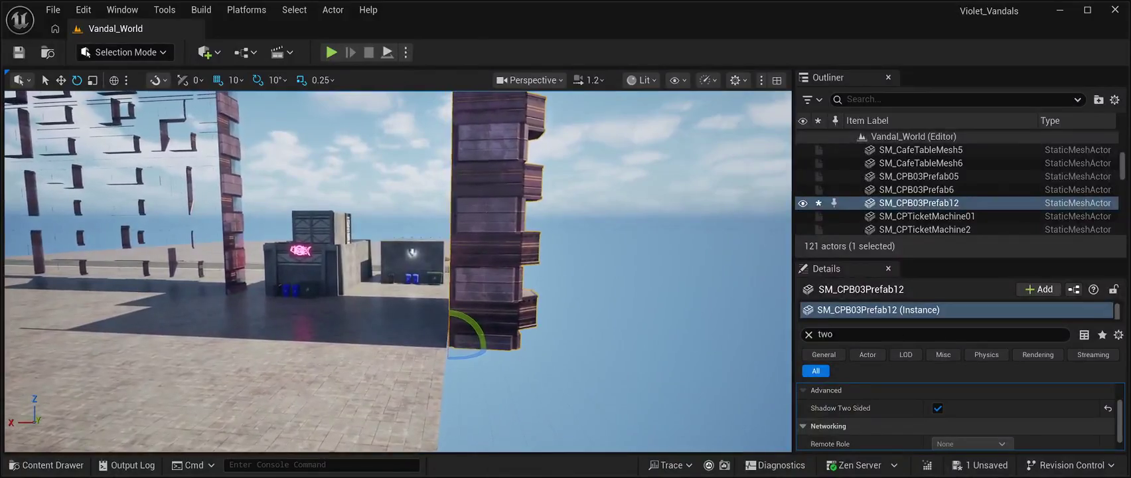
# - Slide SM_CPB03Prefab12 left into line with the other street facades, inspect it, then deselect
pyautogui.press('w')
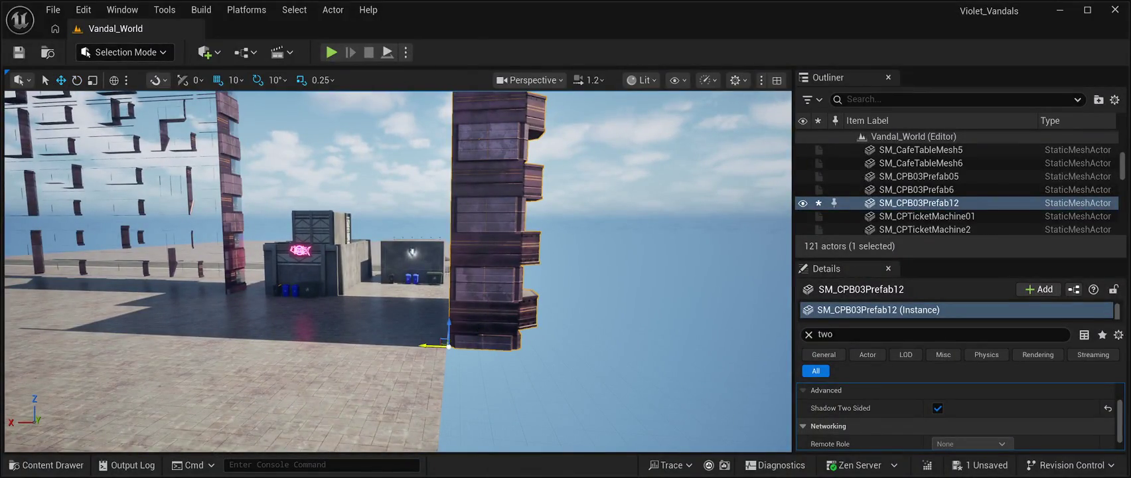
pyautogui.moveTo(438, 347); pyautogui.dragTo(128, 335)
pyautogui.moveTo(398, 266)
pyautogui.mouseDown()
pyautogui.moveTo(243, 446)
pyautogui.moveTo(251, 450)
pyautogui.moveTo(255, 405)
pyautogui.mouseUp()
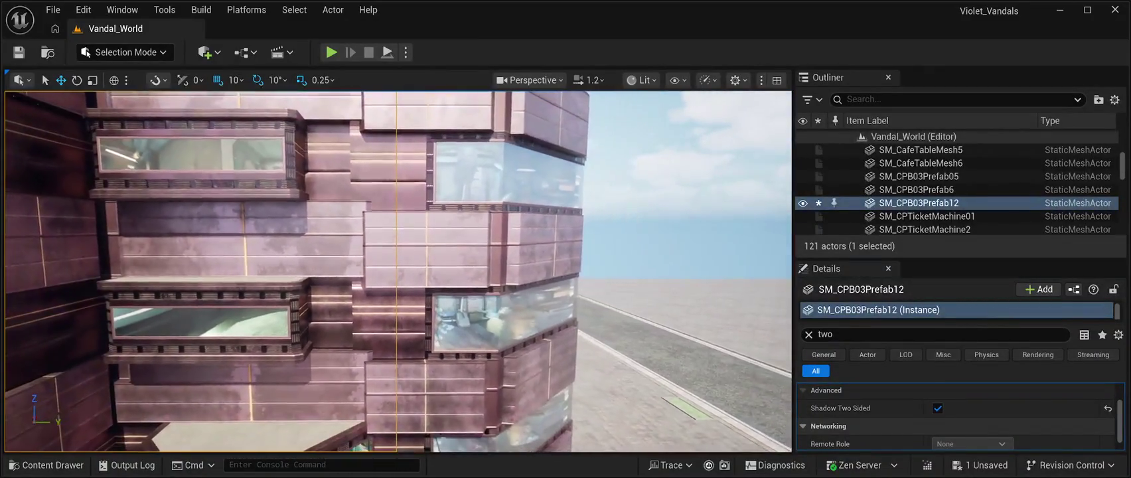
pyautogui.moveTo(255, 404)
pyautogui.mouseDown()
pyautogui.moveTo(264, 446)
pyautogui.moveTo(252, 448)
pyautogui.moveTo(259, 405)
pyautogui.moveTo(236, 393)
pyautogui.moveTo(266, 438)
pyautogui.moveTo(242, 395)
pyautogui.mouseUp()
pyautogui.press('Escape')
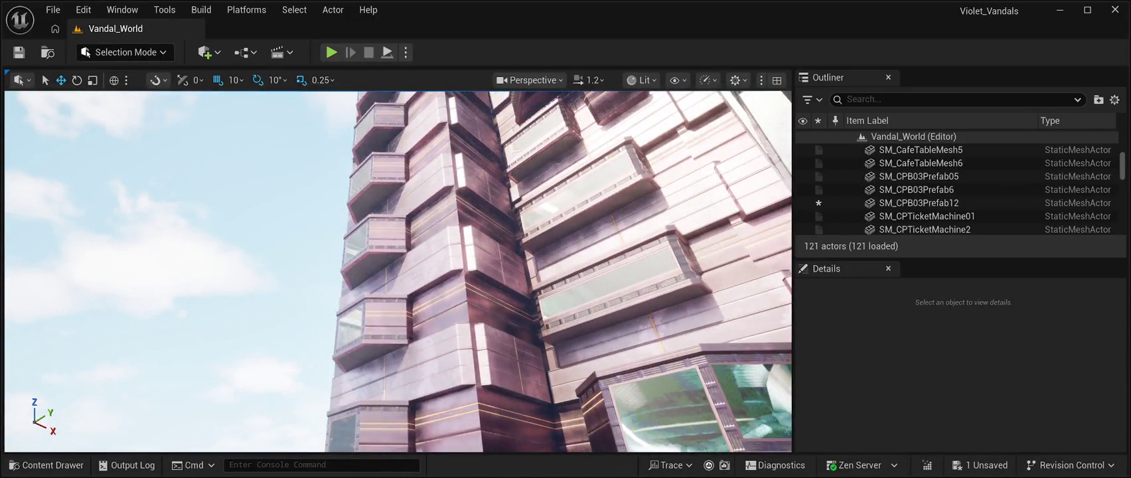
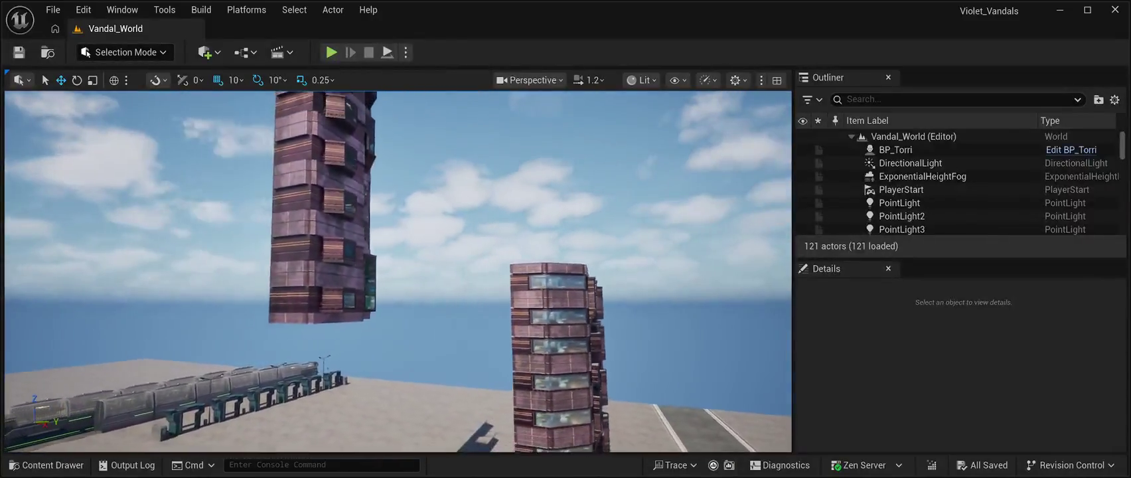
# - Drop the floating tower SM_CPB03Prefab12 down until it rests on the ground
pyautogui.click(406, 199)
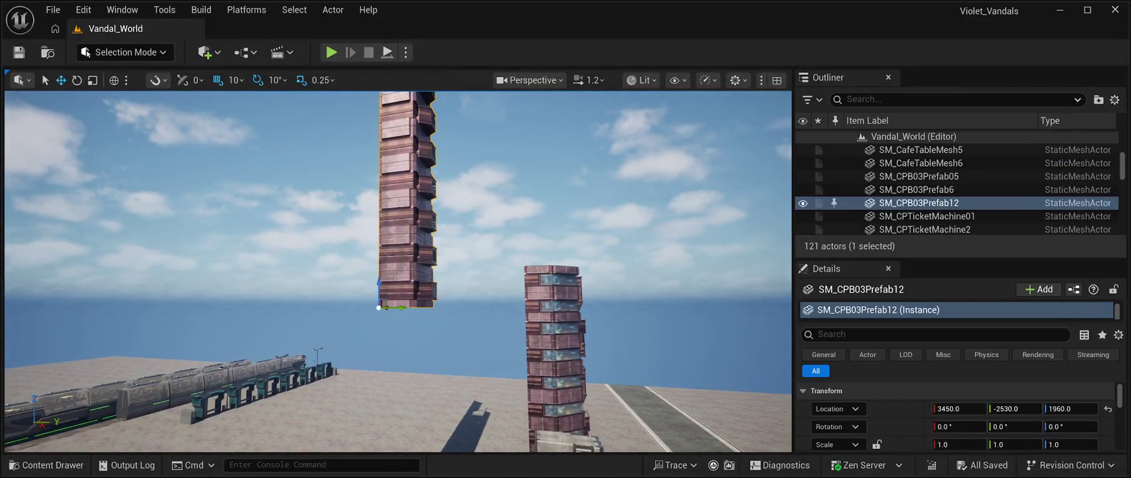
pyautogui.press('End')
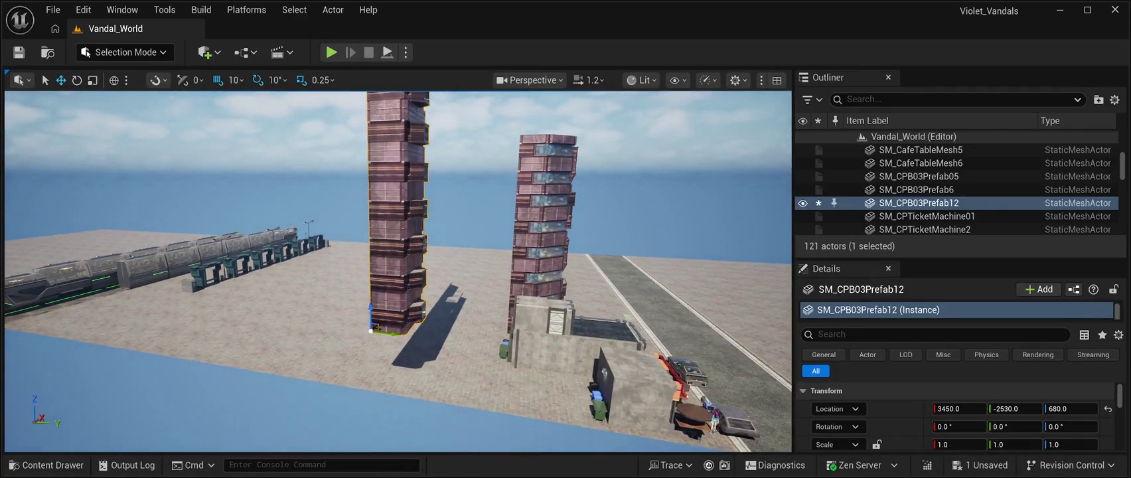
pyautogui.moveTo(370, 315); pyautogui.dragTo(371, 376)
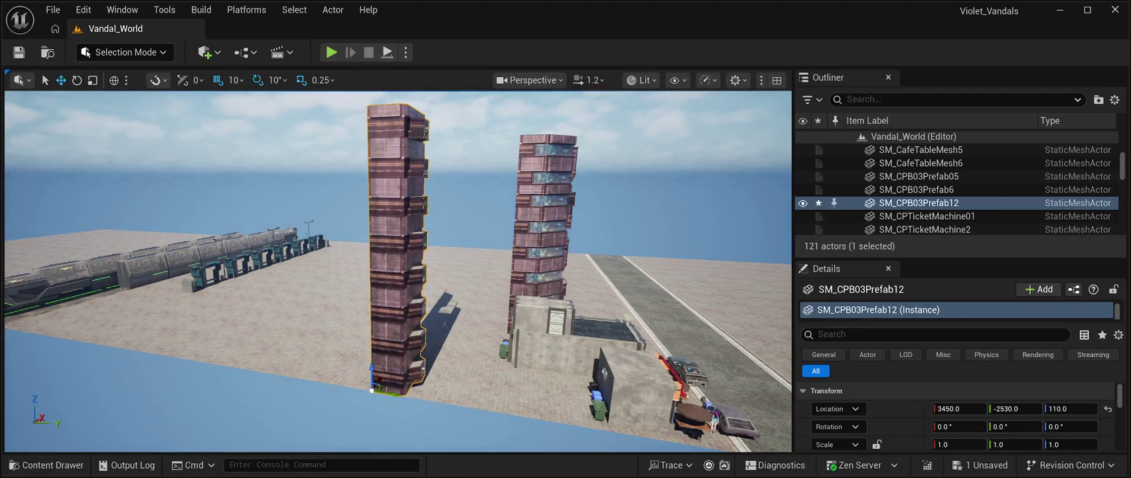
# - Rotate the tower 90° about Z, pushed against the other tower at X 5260
pyautogui.click(77, 80)
pyautogui.moveTo(391, 406); pyautogui.dragTo(438, 394)
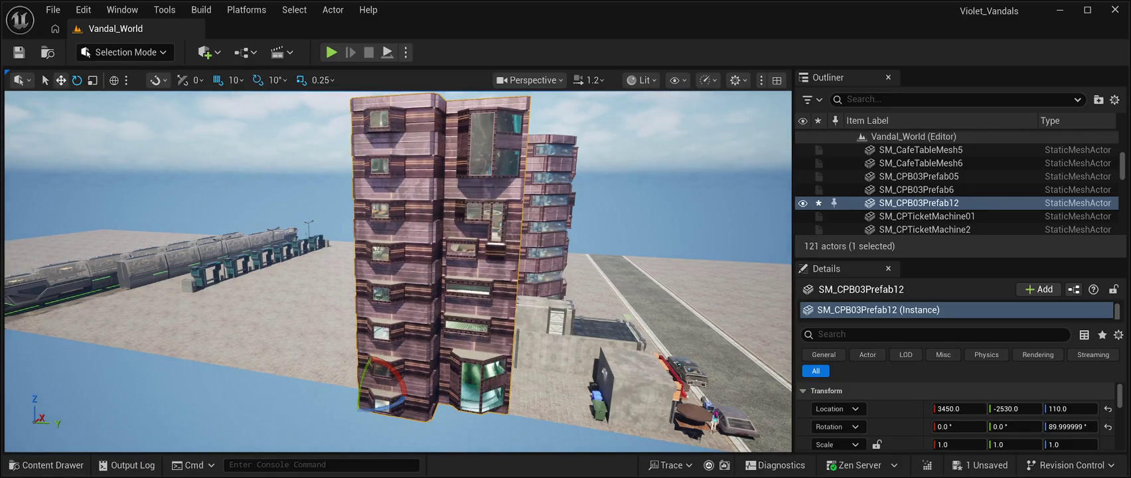
pyautogui.moveTo(717, 372)
pyautogui.mouseDown()
pyautogui.moveTo(767, 390)
pyautogui.moveTo(599, 255)
pyautogui.moveTo(652, 251)
pyautogui.moveTo(651, 224)
pyautogui.mouseUp()
pyautogui.press('Escape')
# - Save, lower SM_CPB03Prefab12 slightly to location 5260, -2530, 90, and save again
pyautogui.hotkey('ctrl', 's')
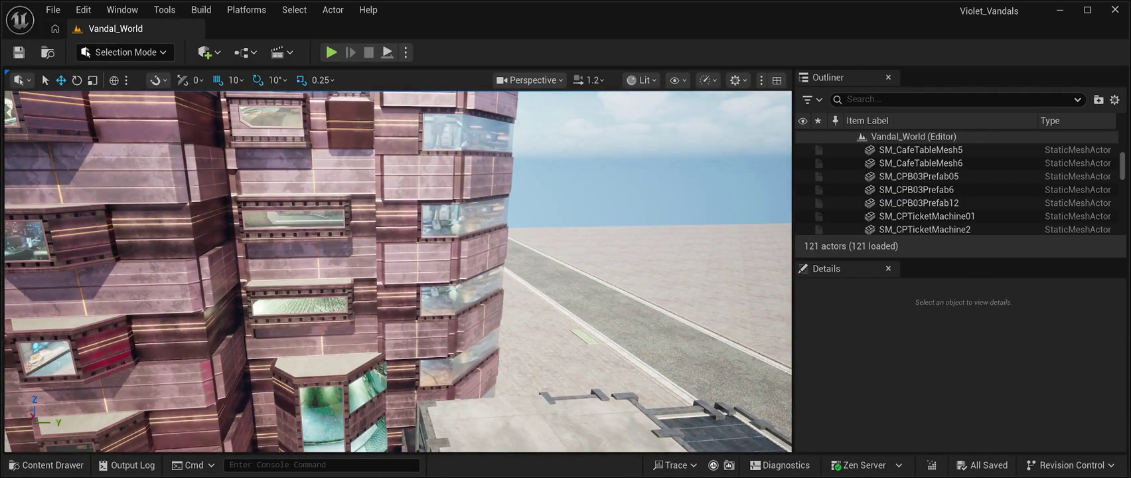
pyautogui.click(919, 202)
pyautogui.press('f')
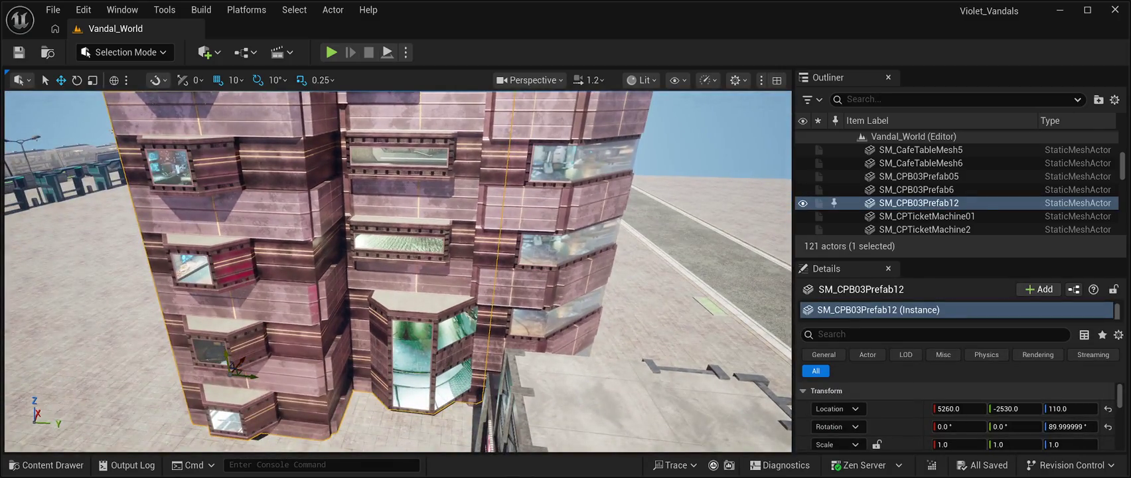
pyautogui.moveTo(225, 359); pyautogui.dragTo(226, 361)
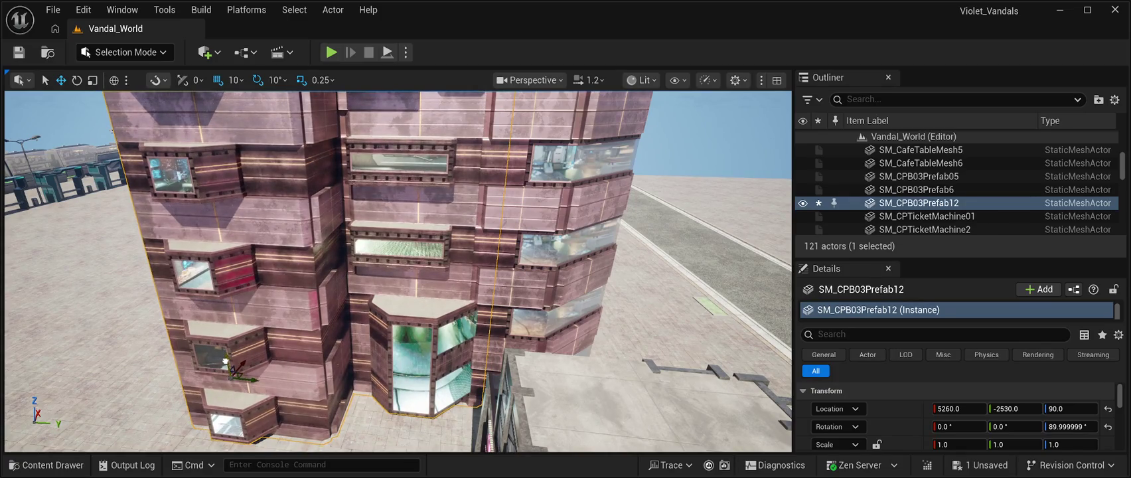
pyautogui.press('w')
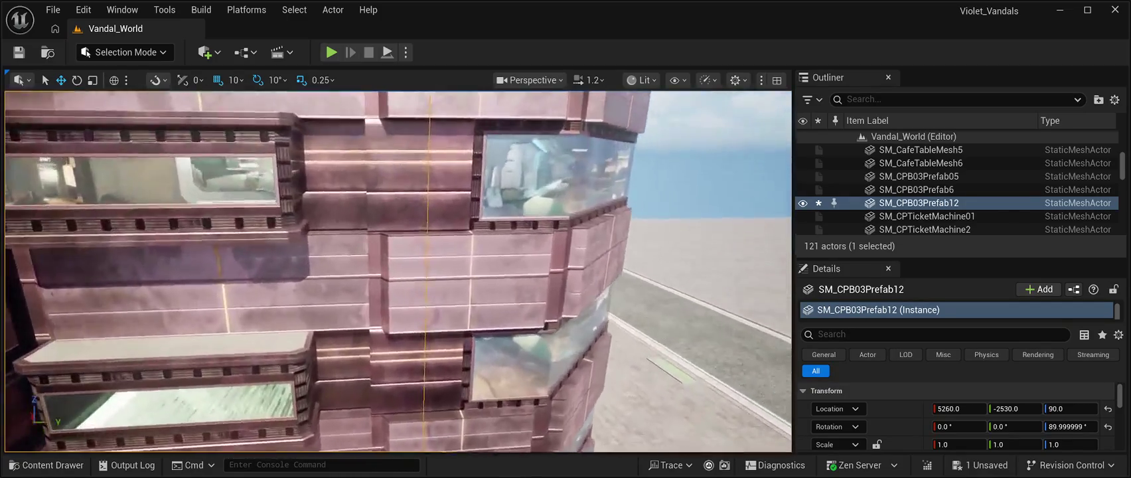
pyautogui.press('Escape')
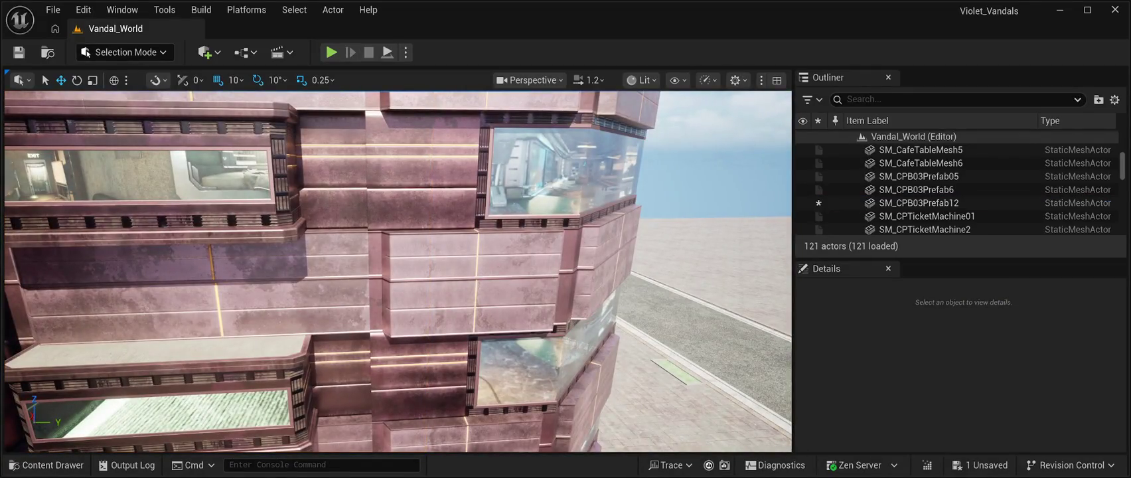
pyautogui.hotkey('ctrl', 's')
# - Fly toward the neon-signed shop and select the joined tower
pyautogui.press('s')
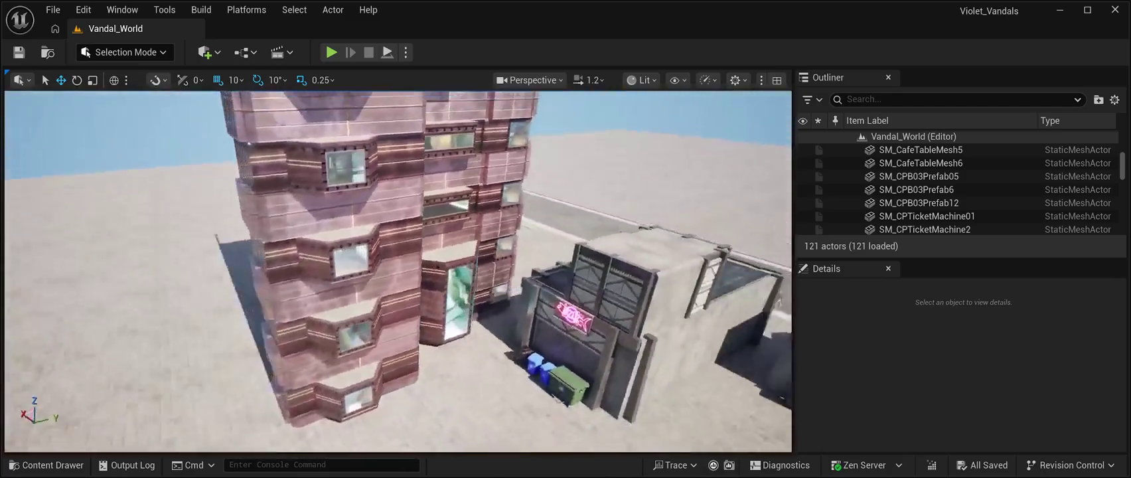
pyautogui.press('w')
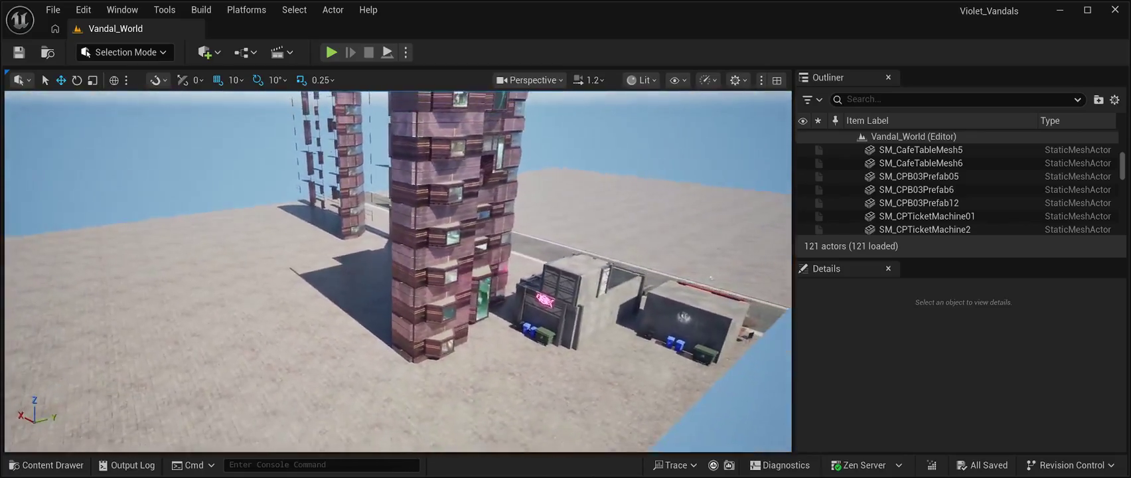
pyautogui.click(431, 232)
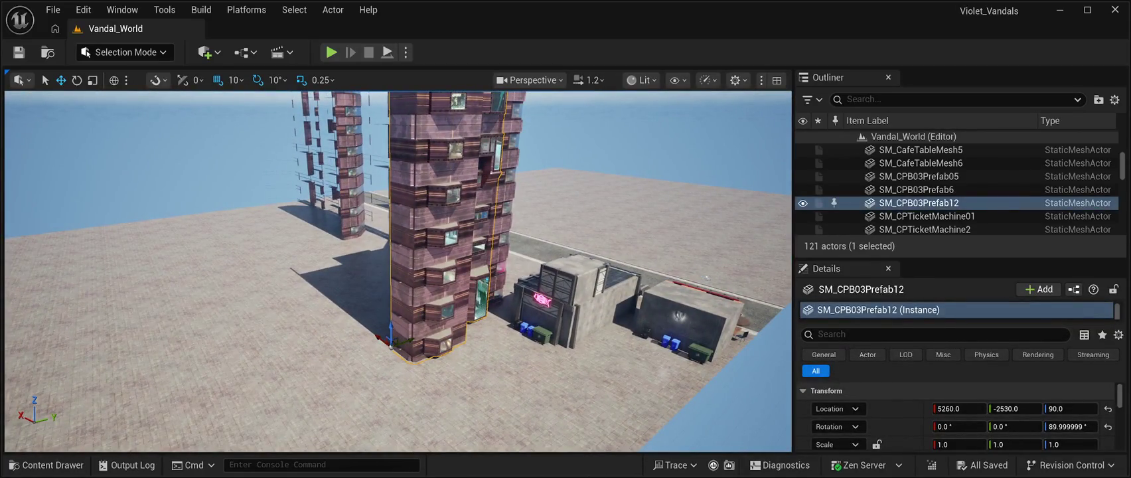
# - Duplicate the tower as SM_CPB03Prefab13 and slide it alongside to X 5940
pyautogui.hotkey('ctrl', 'd')
pyautogui.press('s')
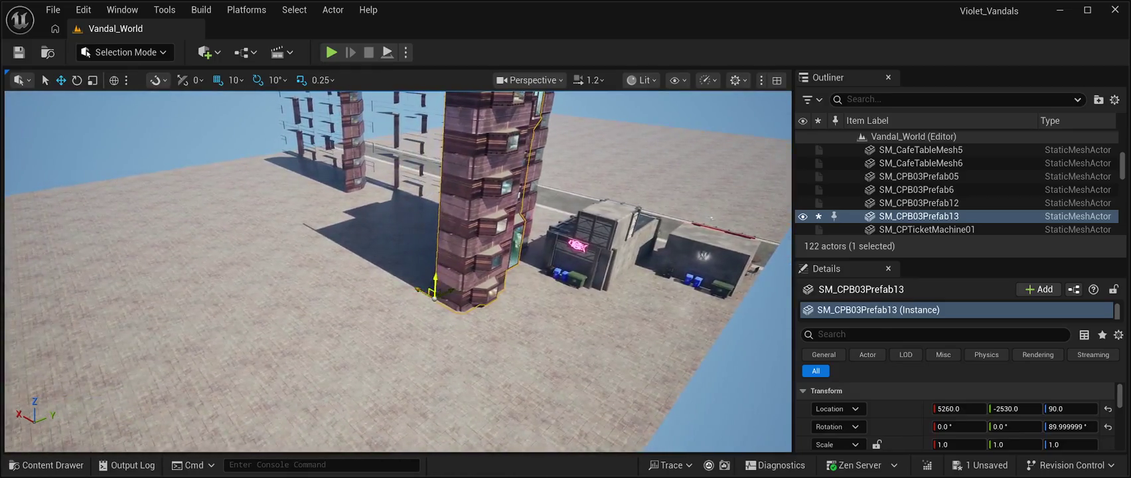
pyautogui.moveTo(433, 296); pyautogui.dragTo(372, 268)
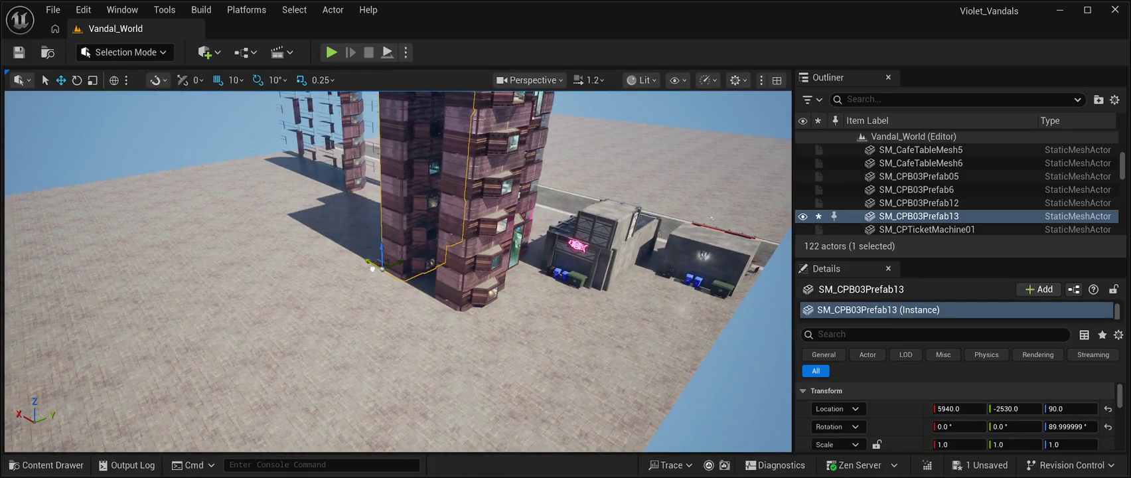